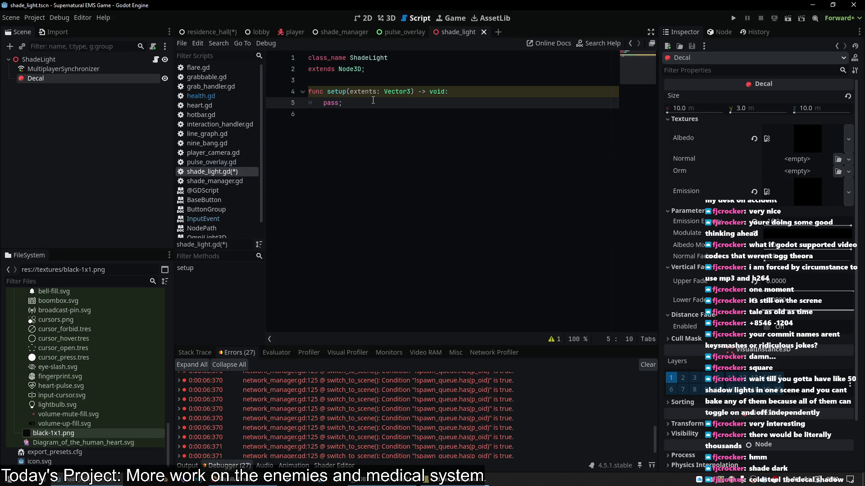
Replace the placeholder pass with $Decal.size = extents; in shade_light.gd.
{"action": "key", "text": "shift+Home"}
{"action": "key", "text": "BackSpace"}
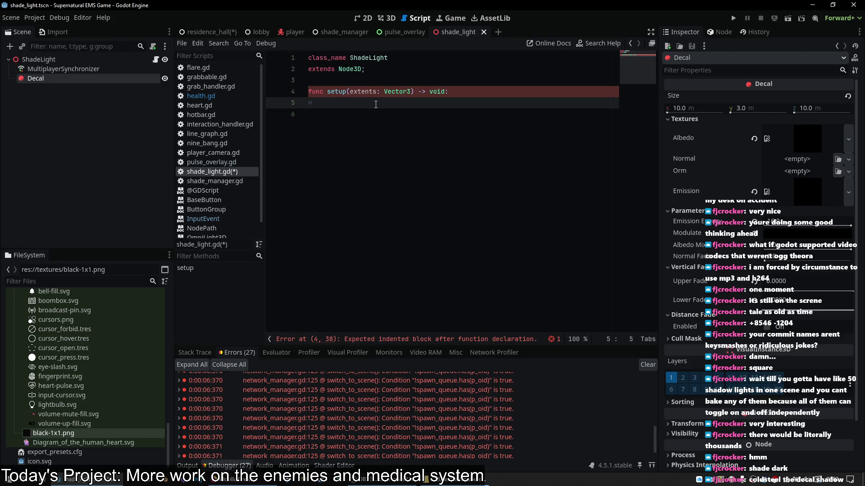
{"action": "type", "text": "$Decal.si"}
{"action": "type", "text": "ze = extents;"}
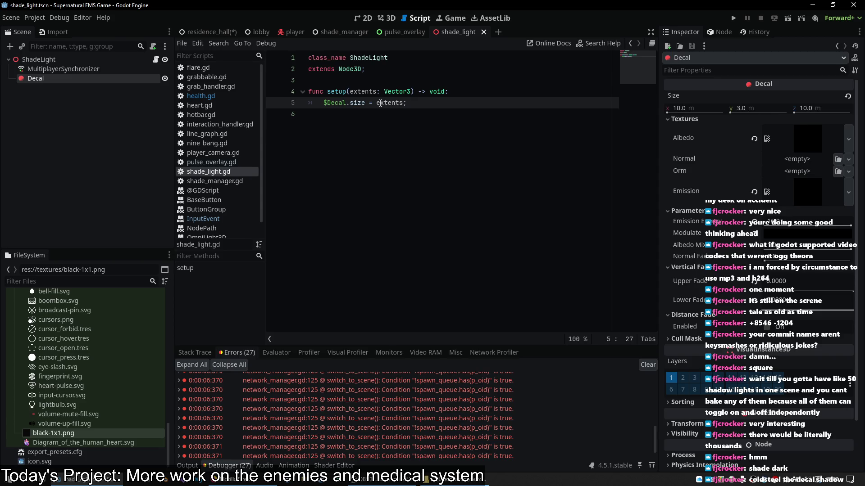
Rename setup to setup_in_room and give it a room: Room parameter.
{"action": "left_click", "coordinate": [346, 91]}
{"action": "type", "text": "_in_room"}
{"action": "key", "text": "Right"}
{"action": "key", "text": "Right"}
{"action": "key", "text": "ctrl+shift+Right"}
{"action": "key", "text": "ctrl+shift+Right"}
{"action": "key", "text": "ctrl+shift+Right"}
{"action": "key", "text": "BackSpace"}
{"action": "key", "text": "BackSpace"}
{"action": "type", "text": "room: Room"}
Change the Decal size assignment to $Decal.size = room.extents;.
{"action": "key", "text": "Down"}
{"action": "key", "text": "shift+Home"}
{"action": "key", "text": "BackSpace"}
{"action": "type", "text": "$Decal.size = room"}
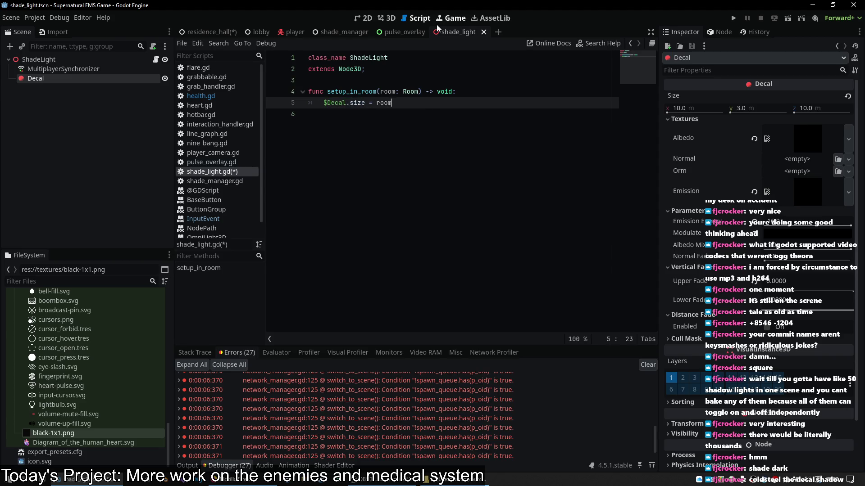
{"action": "type", "text": ".extents;"}
Add global_transform = room.global_transform; on the next line.
{"action": "key", "text": "Return"}
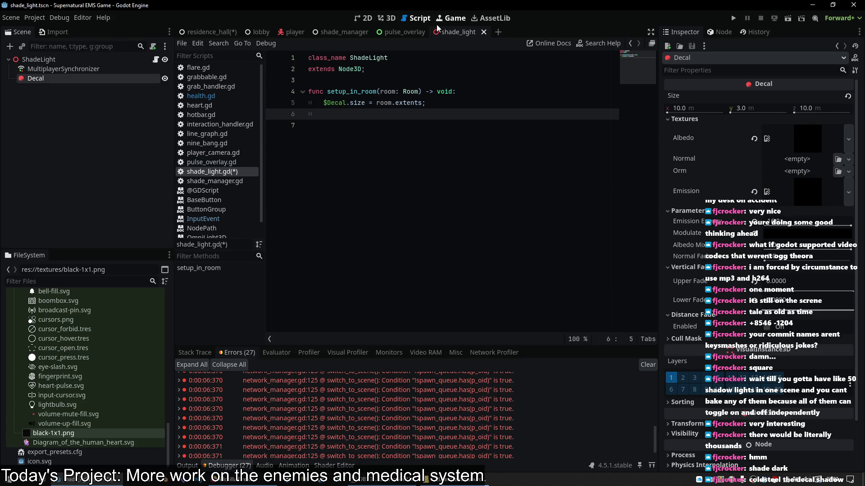
{"action": "key", "text": "BackSpace"}
{"action": "type", "text": "global_position ="}
{"action": "key", "text": "ctrl+BackSpace"}
{"action": "key", "text": "ctrl+BackSpace"}
{"action": "type", "text": "global_transform = room.global"}
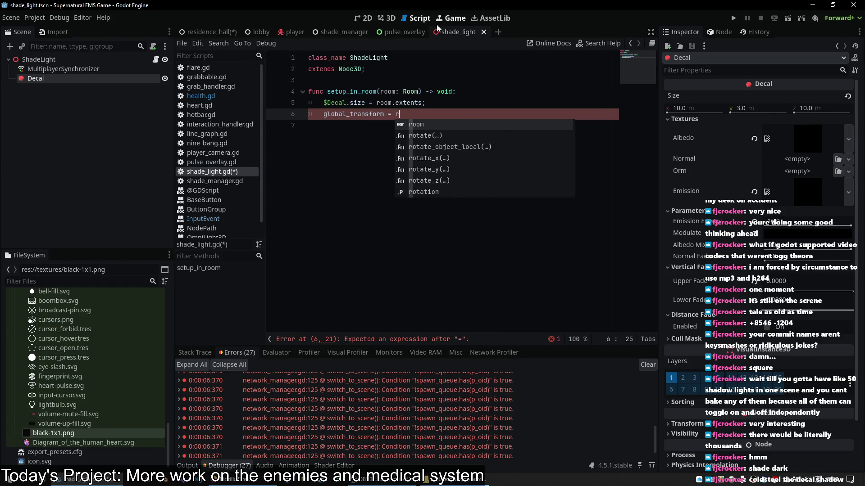
{"action": "type", "text": "_tran"}
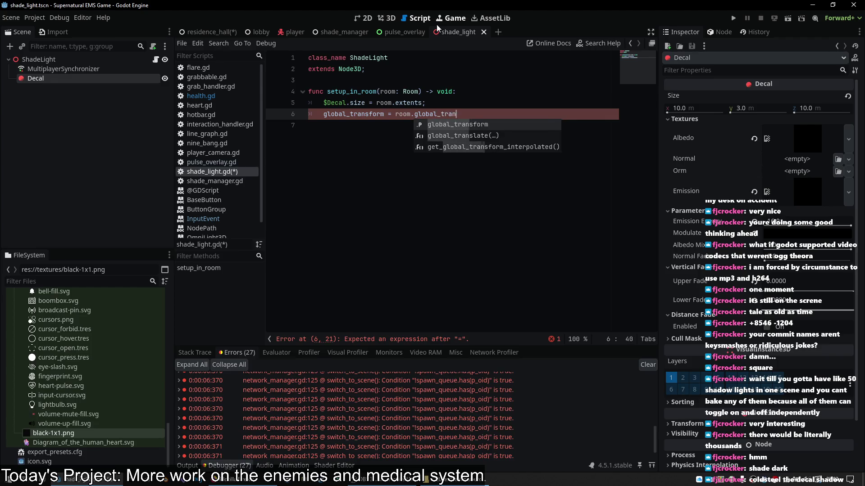
{"action": "key", "text": "Return"}
{"action": "type", "text": ";"}
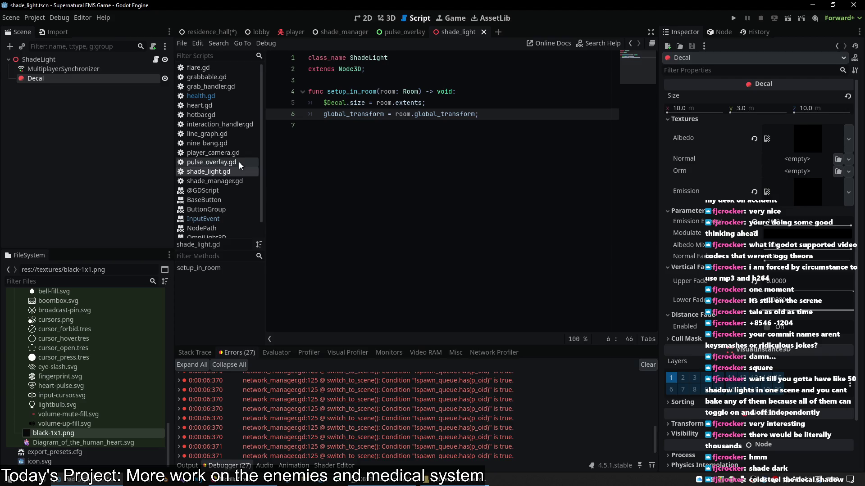
In shade_manager.gd, set the room_lights dictionary's value type to ShadeLight.
{"action": "left_click", "coordinate": [225, 180]}
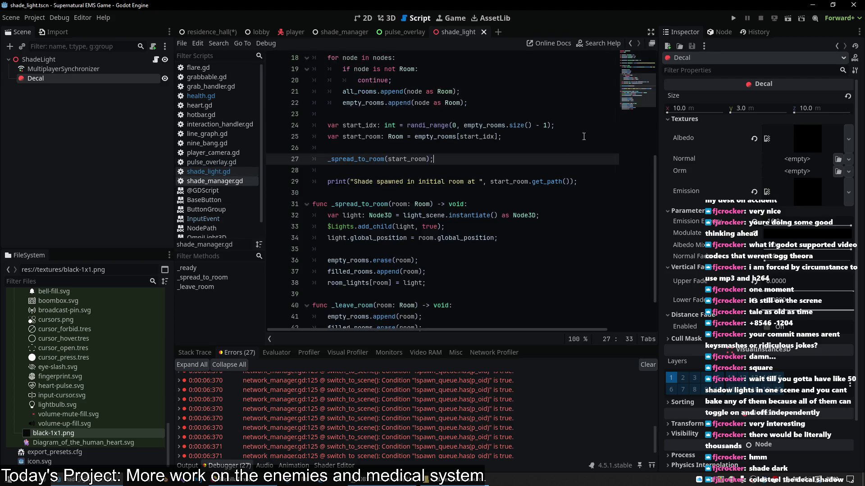
{"action": "scroll", "coordinate": [525, 144], "scroll_direction": "up", "scroll_amount": 6}
{"action": "double_click", "coordinate": [457, 136]}
{"action": "type", "text": "ShadeLight"}
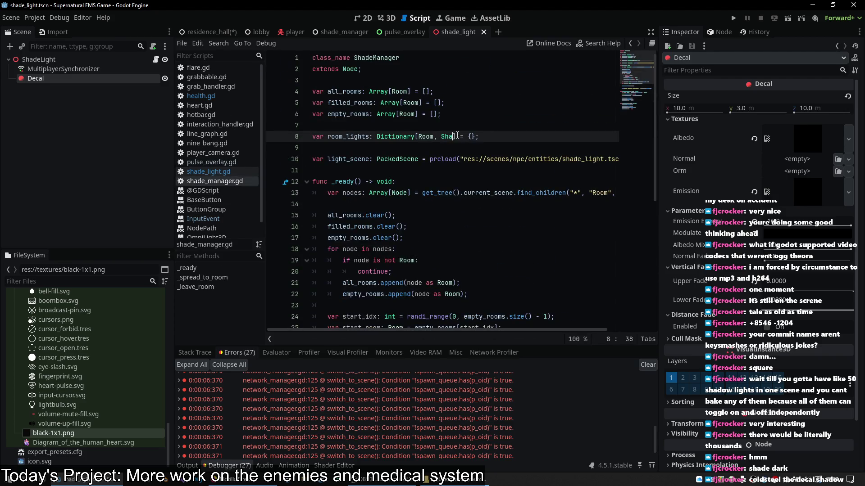
Cast the new light to ShadeLight and declare the light variable as ShadeLight.
{"action": "scroll", "coordinate": [457, 135], "scroll_direction": "down", "scroll_amount": 3}
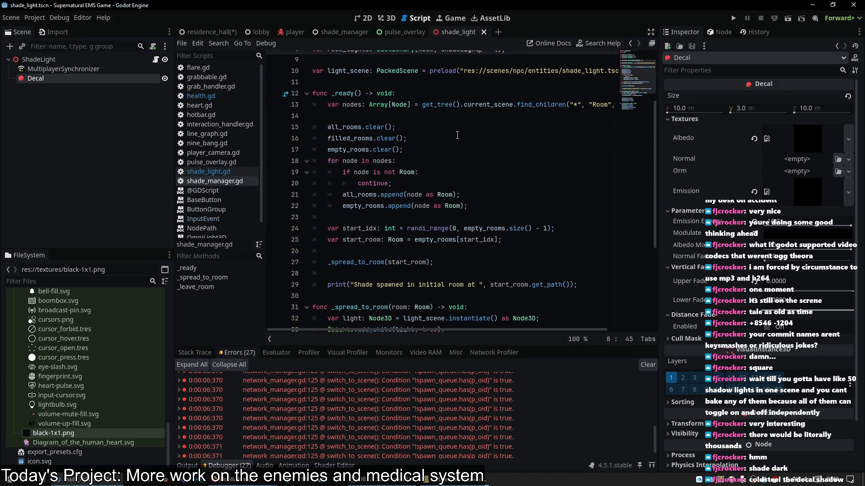
{"action": "scroll", "coordinate": [457, 135], "scroll_direction": "down", "scroll_amount": 5}
{"action": "double_click", "coordinate": [526, 170]}
{"action": "type", "text": "S"}
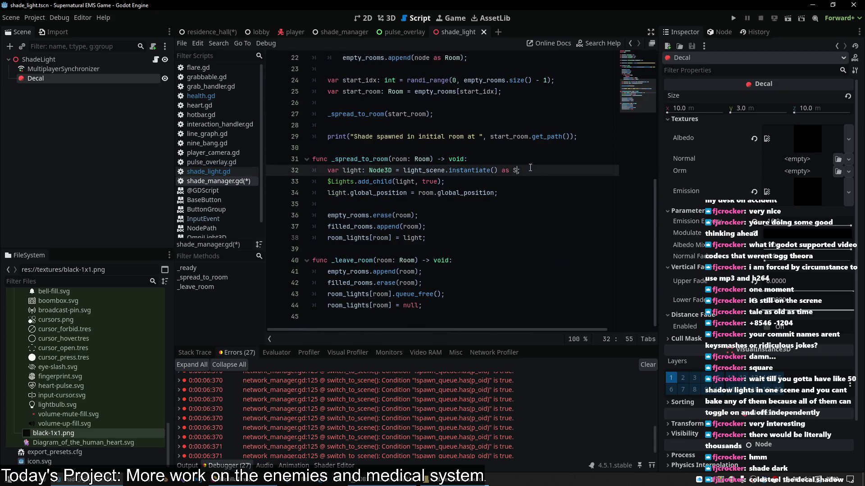
{"action": "type", "text": "ght"}
{"action": "left_click", "coordinate": [471, 177]}
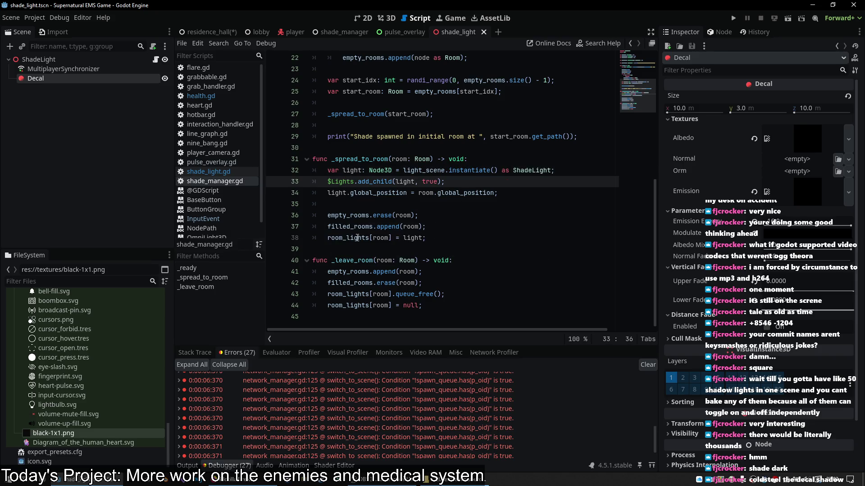
{"action": "mouse_move", "coordinate": [355, 238]}
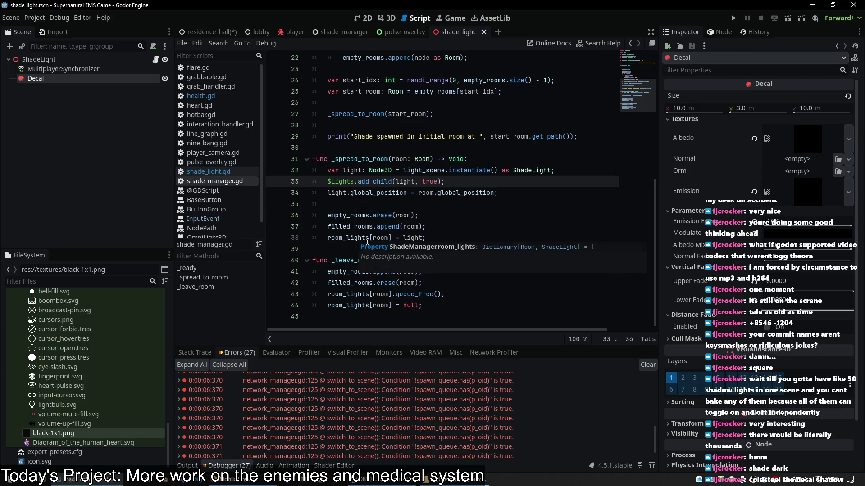
{"action": "double_click", "coordinate": [376, 173]}
{"action": "type", "text": "ShadeLight"}
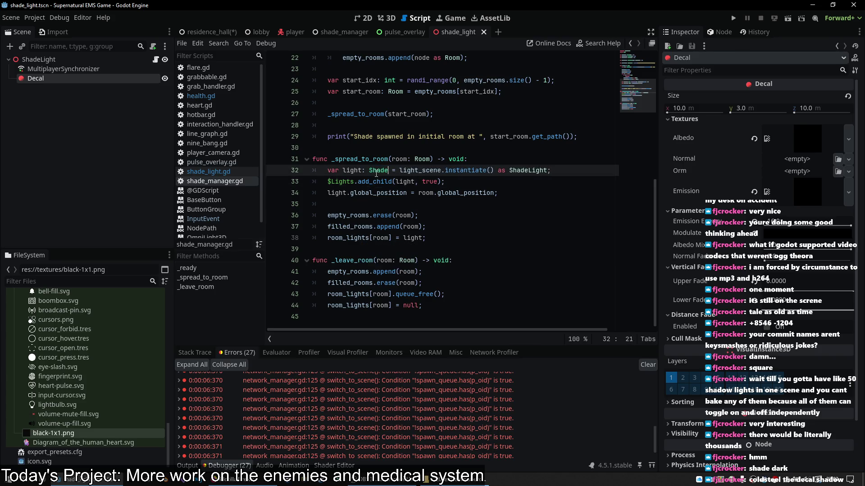
Replace the light position line with light.setup_in_room(room), save, and switch to residence_hall.
{"action": "left_click", "coordinate": [507, 193]}
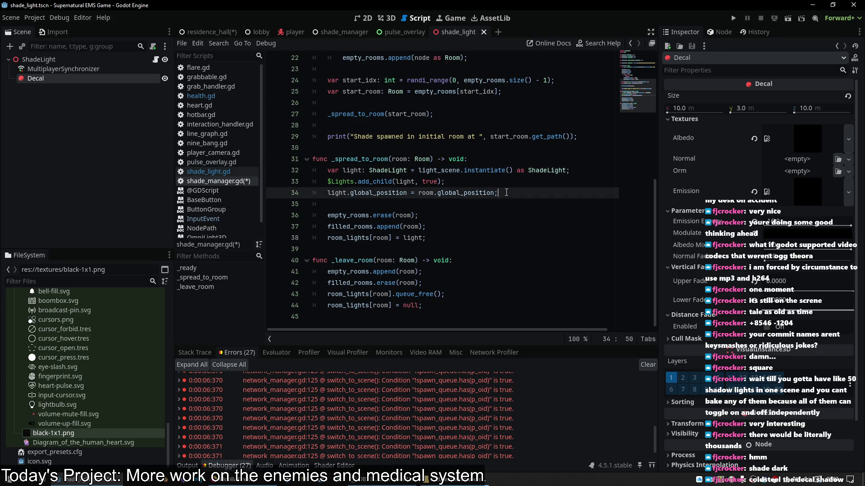
{"action": "key", "text": "shift+Home"}
{"action": "key", "text": "BackSpace"}
{"action": "type", "text": "light"}
{"action": "type", "text": "om(r"}
{"action": "key", "text": "ctrl+s"}
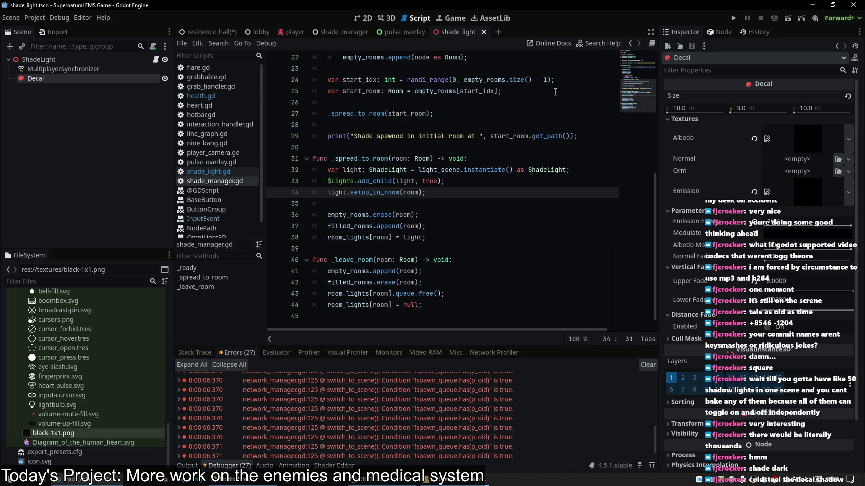
{"action": "left_click", "coordinate": [222, 32]}
{"action": "key", "text": "ctrl+s"}
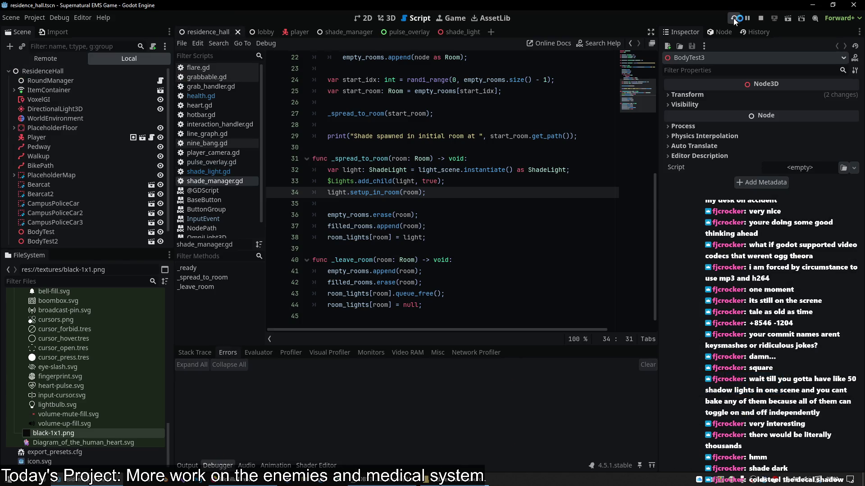
Run the project, host a lobby, and ready up to enter the campus level.
{"action": "left_click", "coordinate": [733, 18]}
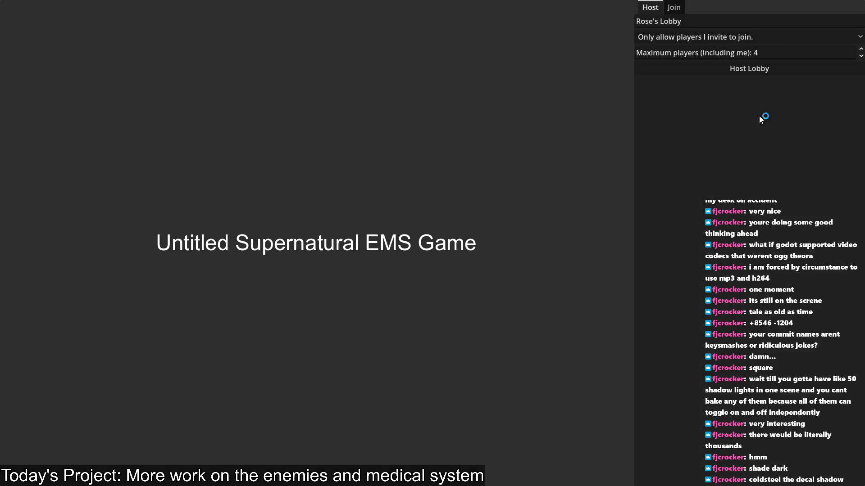
{"action": "left_click", "coordinate": [739, 67]}
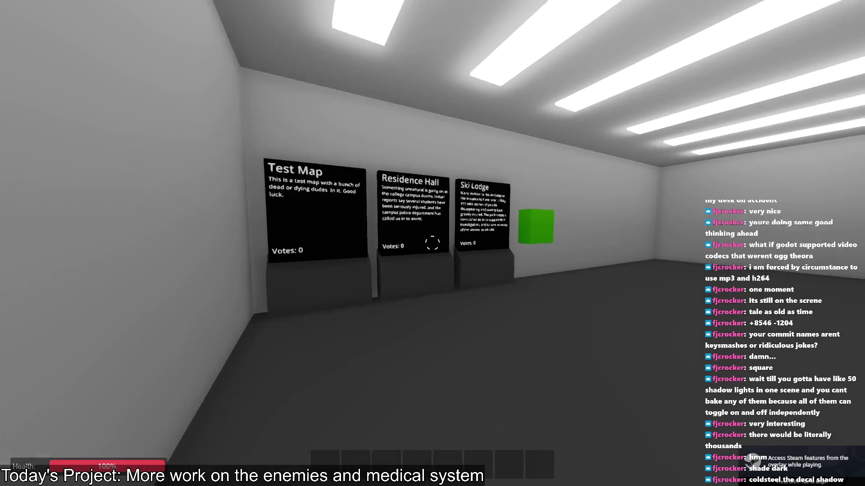
{"action": "key", "text": "w"}
{"action": "key", "text": "e"}
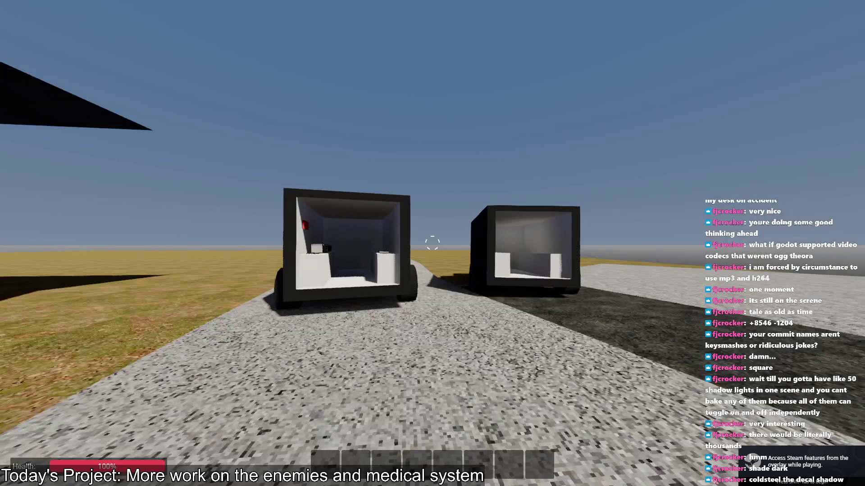
Grab flashbangs from the truck and walk through the residence hall onto the courtyard.
{"action": "key", "text": "w"}
{"action": "key", "text": "e"}
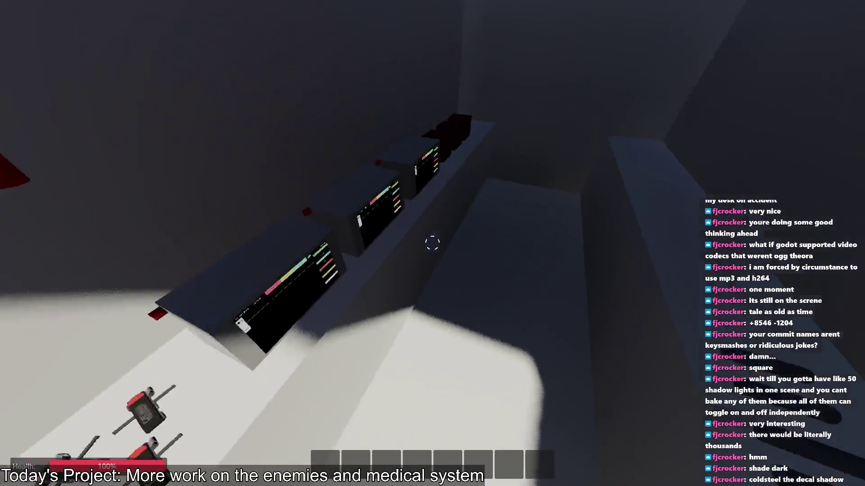
{"action": "key", "text": "e"}
{"action": "key", "text": "e"}
{"action": "key", "text": "e"}
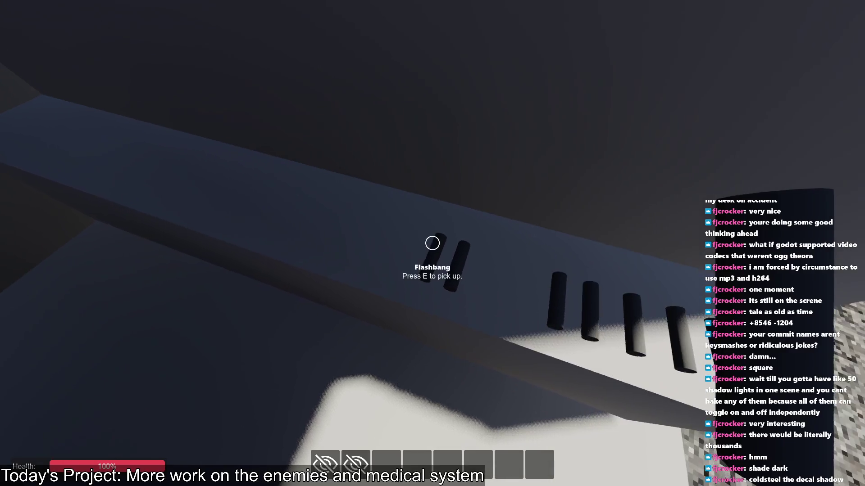
{"action": "key", "text": "w"}
{"action": "key", "text": "w"}
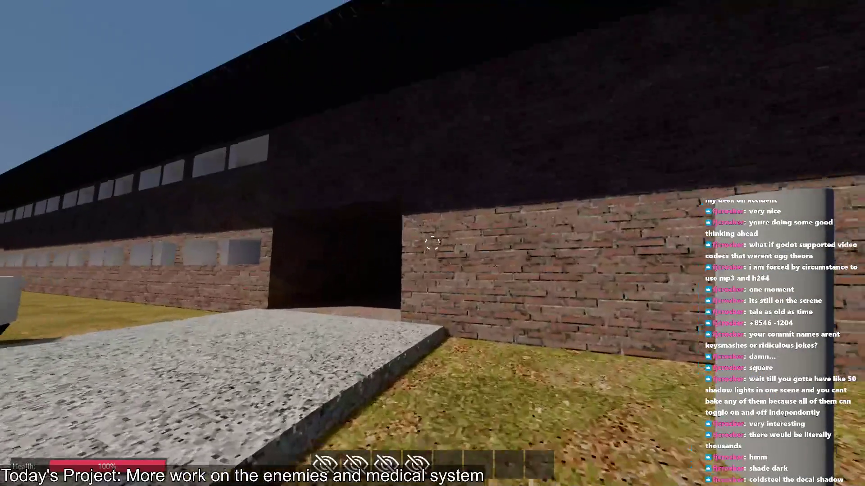
{"action": "key", "text": "w"}
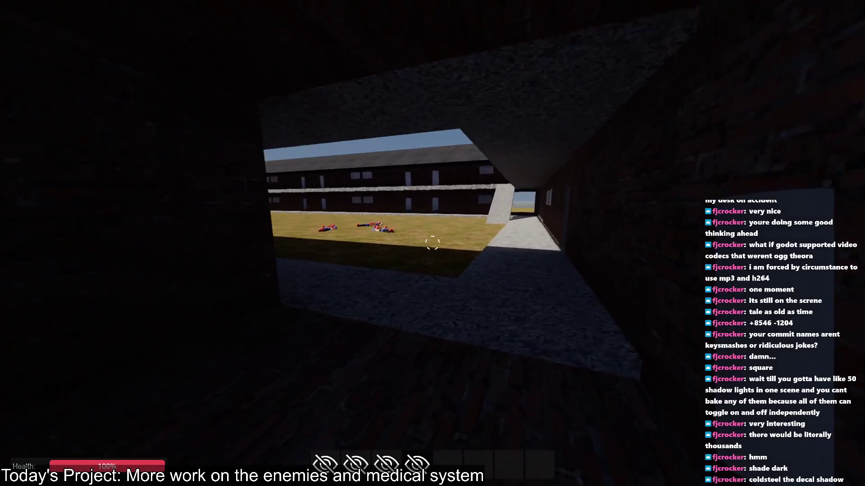
{"action": "key", "text": "w"}
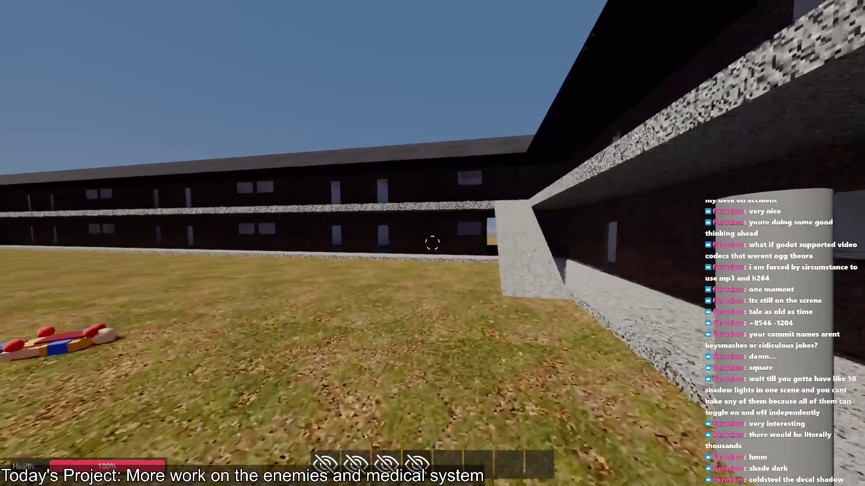
Return to the editor and select the ItemContainer node.
{"action": "key", "text": "alt+Tab"}
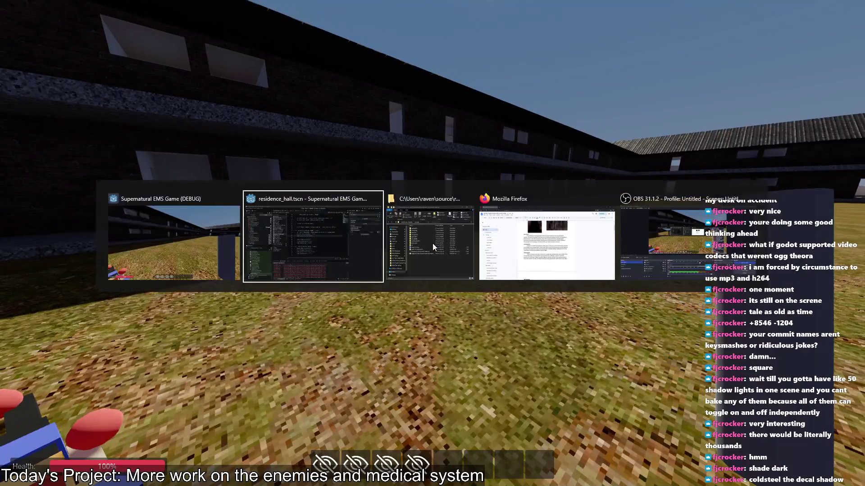
{"action": "scroll", "coordinate": [74, 203], "scroll_direction": "down", "scroll_amount": 1}
{"action": "scroll", "coordinate": [67, 180], "scroll_direction": "up", "scroll_amount": 1}
{"action": "left_click", "coordinate": [56, 94]}
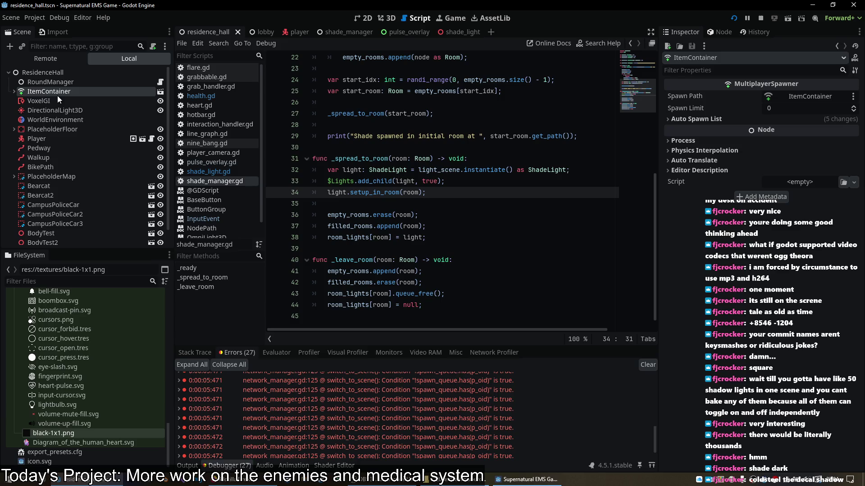
In the Remote scene tree, expand ResidenceHall's ShadeManager and select the spawned ShadeLight.
{"action": "scroll", "coordinate": [58, 115], "scroll_direction": "down", "scroll_amount": 1}
{"action": "left_click", "coordinate": [64, 58]}
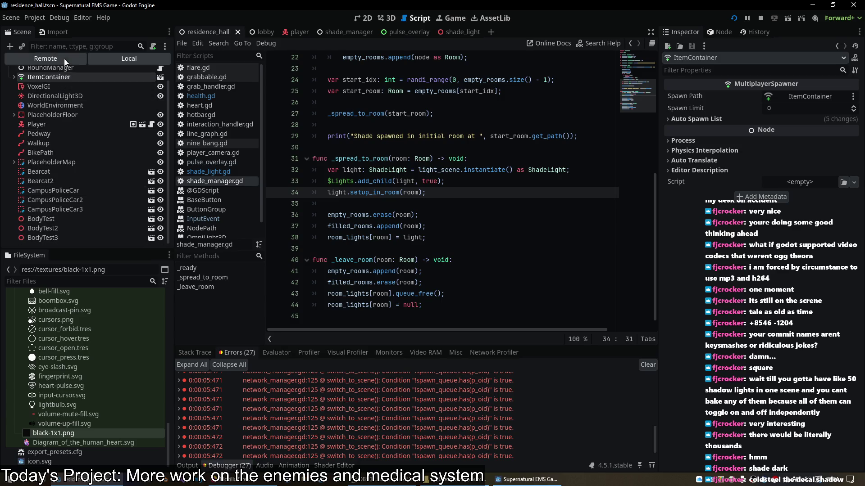
{"action": "left_click", "coordinate": [80, 133]}
{"action": "left_click", "coordinate": [70, 238]}
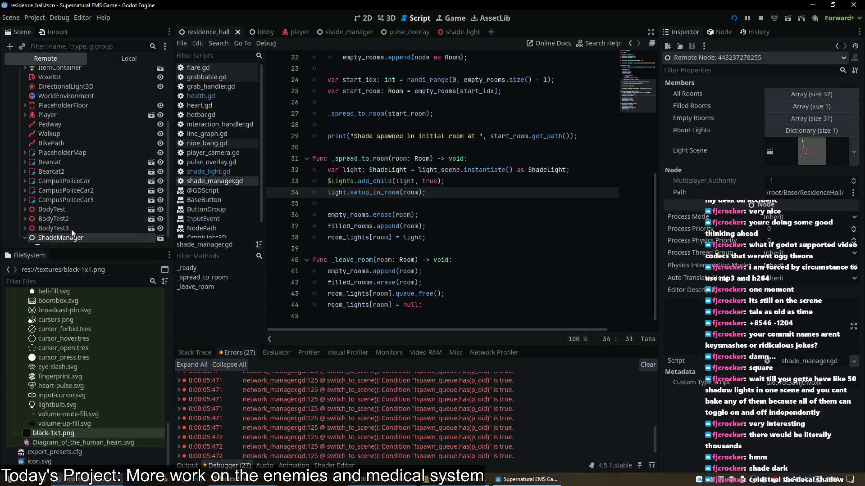
{"action": "scroll", "coordinate": [70, 239], "scroll_direction": "down", "scroll_amount": 1}
{"action": "left_click", "coordinate": [71, 237]}
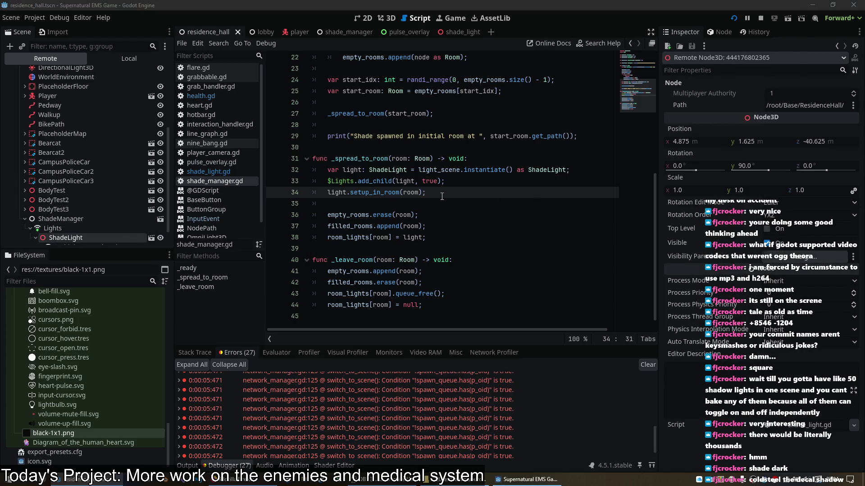
Check the shade in-game, backing away from the ragdolls, then inspect the Decal and ShadeLight nodes.
{"action": "key", "text": "alt+Tab"}
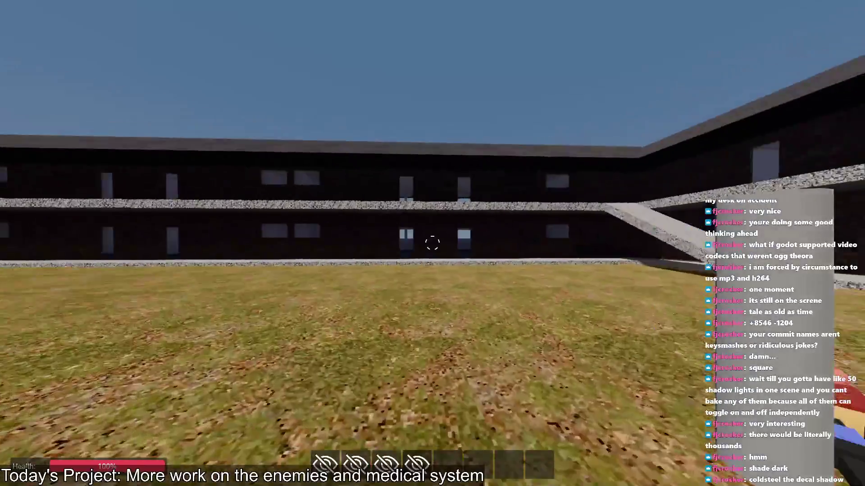
{"action": "key", "text": "alt+Tab"}
{"action": "scroll", "coordinate": [94, 233], "scroll_direction": "down", "scroll_amount": 1}
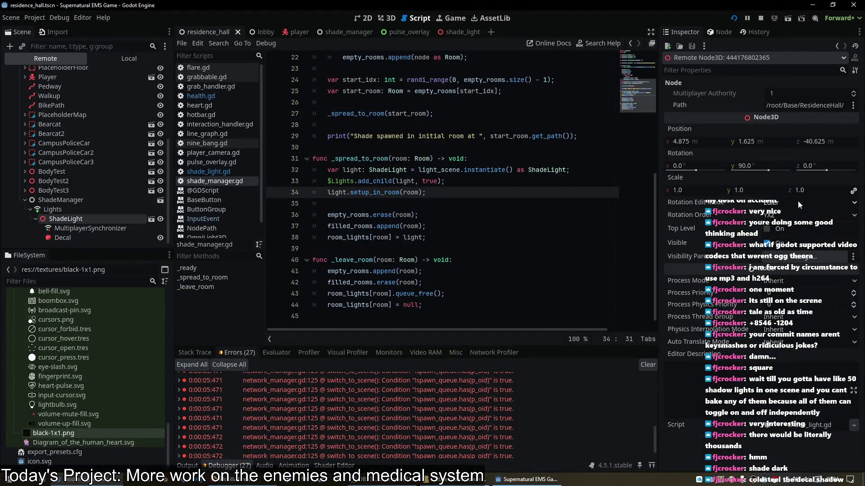
{"action": "key", "text": "alt+Tab"}
{"action": "key", "text": "s"}
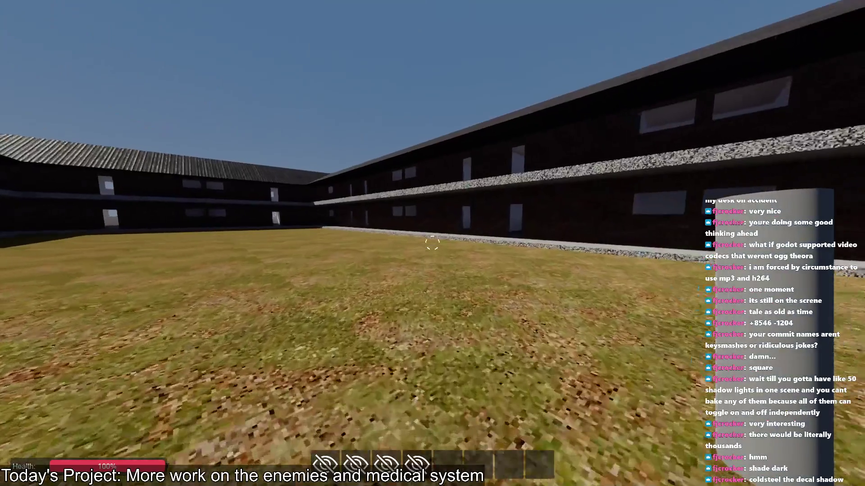
{"action": "key", "text": "alt+Tab"}
{"action": "left_click", "coordinate": [88, 240]}
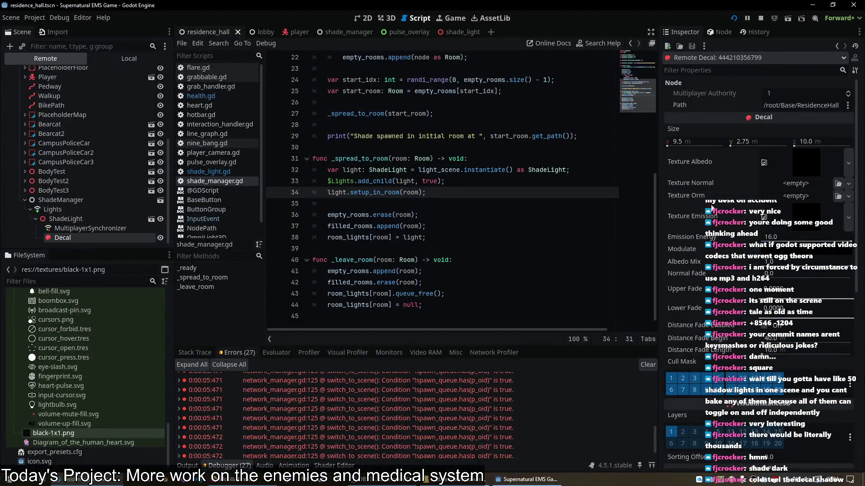
{"action": "left_click", "coordinate": [115, 218]}
Compare the live Decal and ShadeLight nodes while walking across the courtyard toward the ragdolls.
{"action": "key", "text": "alt+Tab"}
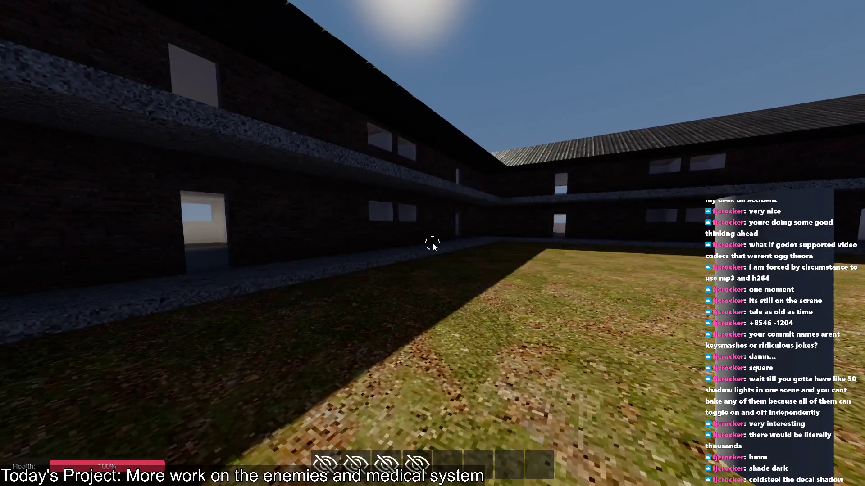
{"action": "key", "text": "alt+Tab"}
{"action": "left_click", "coordinate": [63, 237]}
{"action": "key", "text": "alt+Tab"}
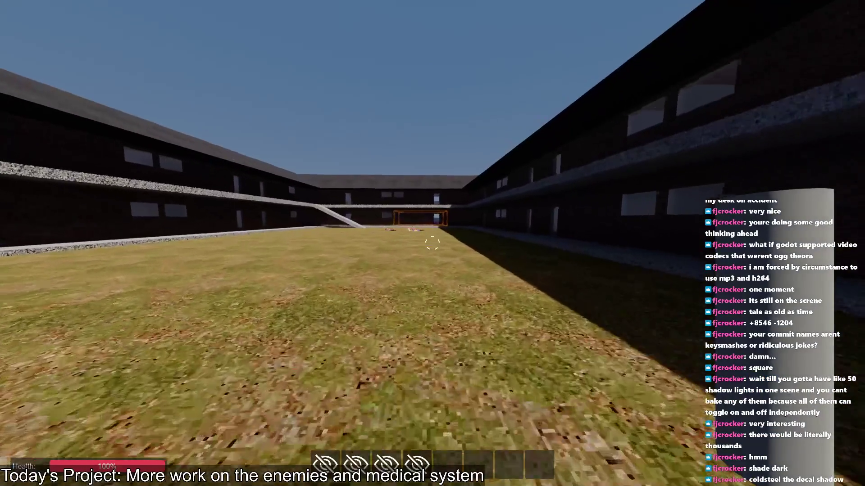
{"action": "key", "text": "w"}
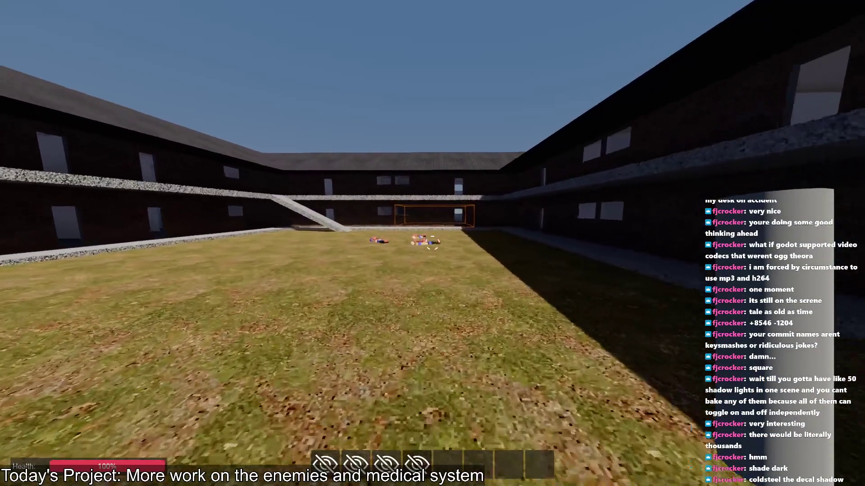
{"action": "key", "text": "w"}
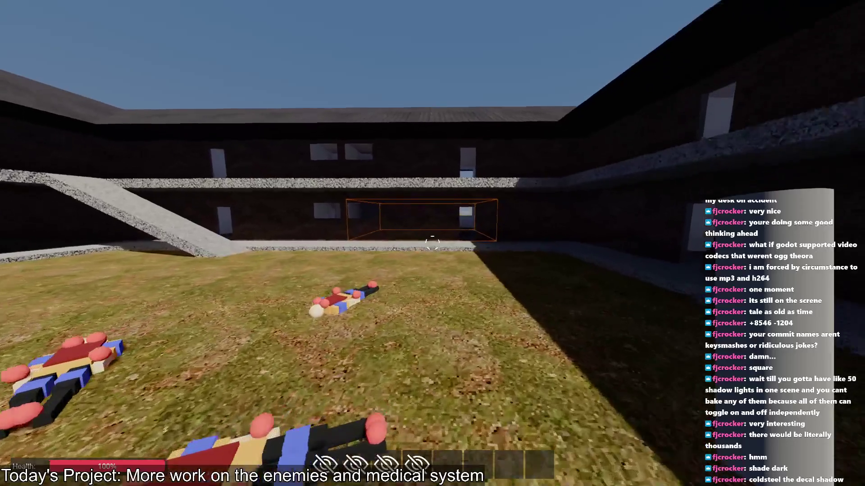
{"action": "key", "text": "alt+Tab"}
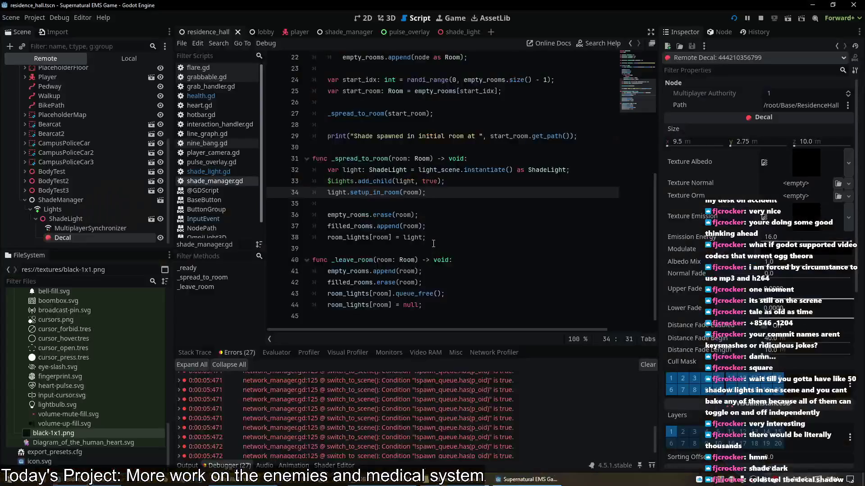
{"action": "left_click", "coordinate": [93, 219]}
Walk into the dark room and through the house, then jump to setup_in_room in shade_light.gd.
{"action": "key", "text": "alt+Tab"}
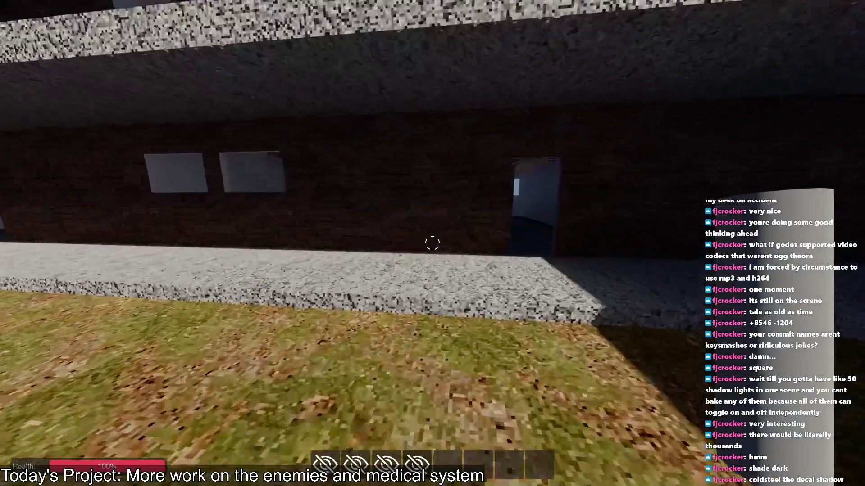
{"action": "key", "text": "w"}
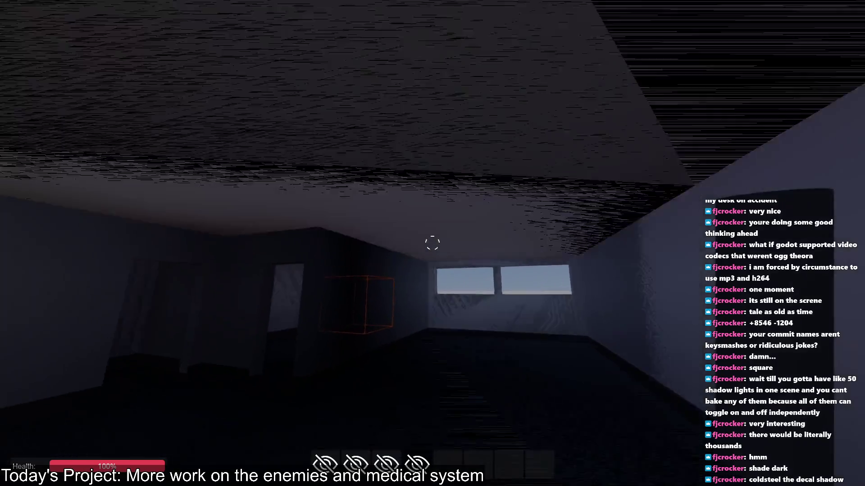
{"action": "mouse_move", "coordinate": [433, 243]}
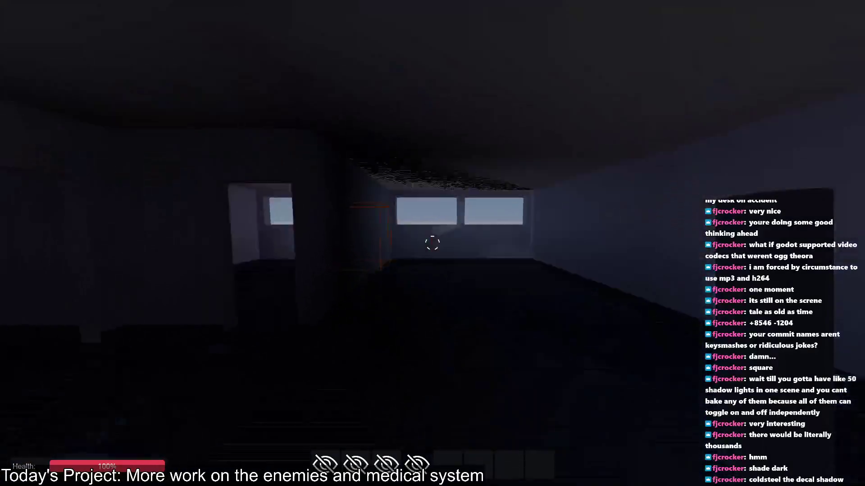
{"action": "key", "text": "alt+Tab"}
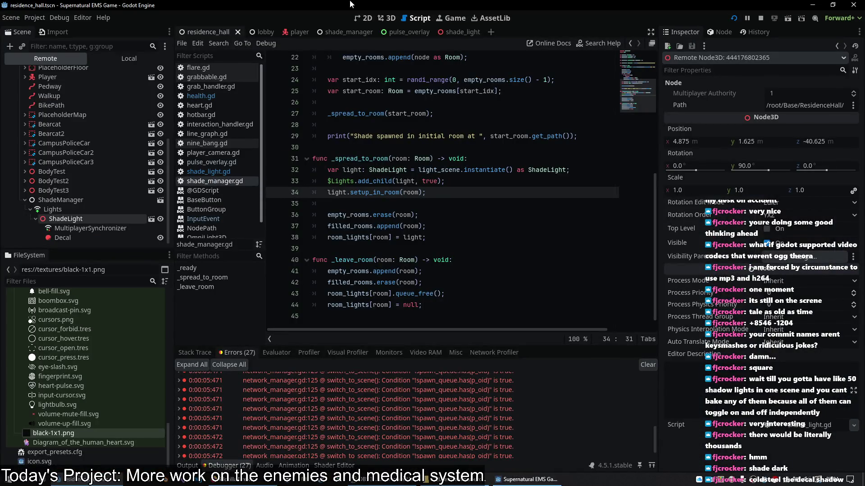
{"action": "key", "text": "alt+Tab"}
{"action": "key", "text": "w"}
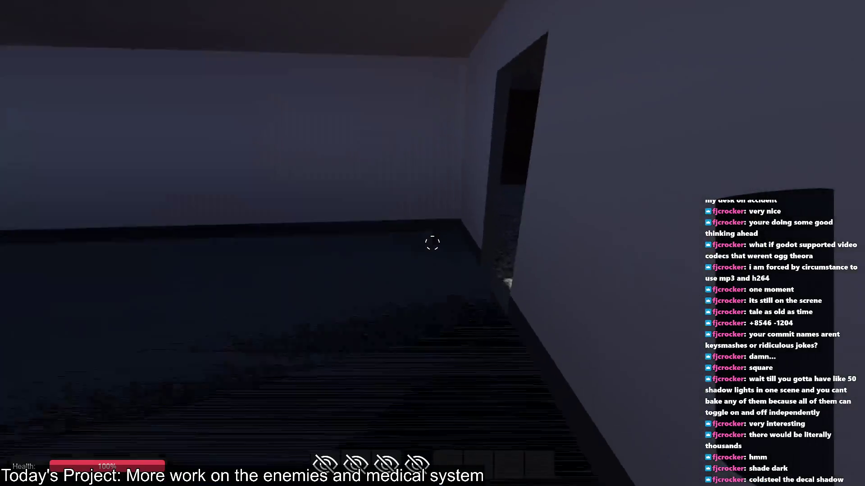
{"action": "key", "text": "alt+Tab"}
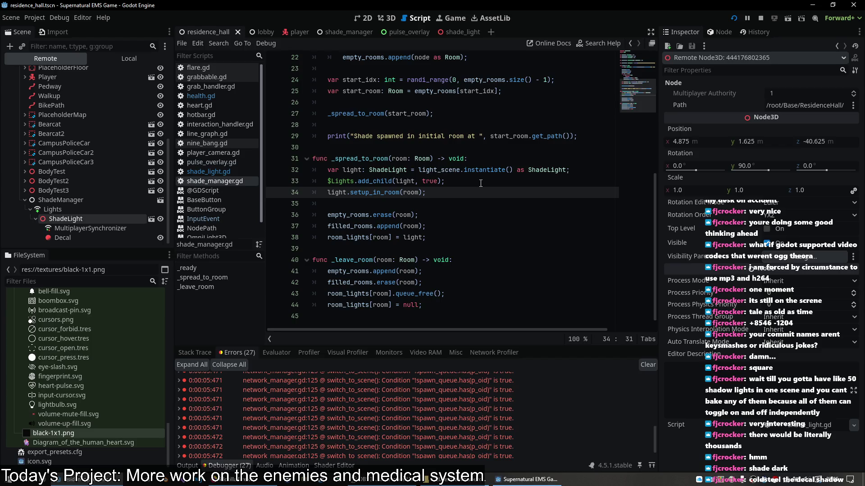
{"action": "left_click", "coordinate": [384, 193], "text": "ctrl"}
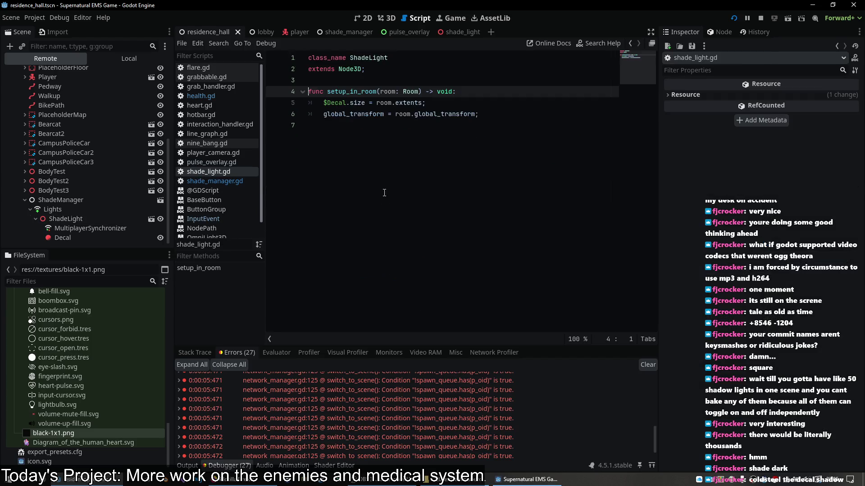
Add const MARGIN: float = 0.05; above setup_in_room and save.
{"action": "key", "text": "Return"}
{"action": "key", "text": "Return"}
{"action": "left_click", "coordinate": [533, 91]}
{"action": "type", "text": "const MARGING"}
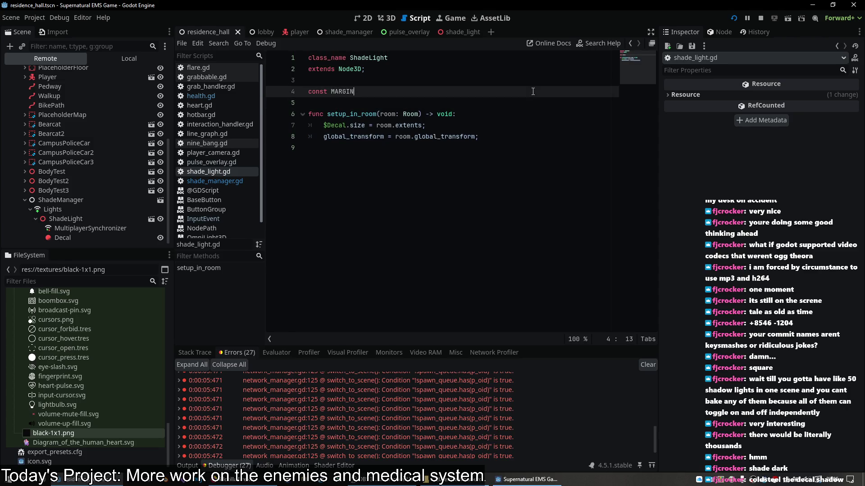
{"action": "key", "text": "BackSpace"}
{"action": "key", "text": "BackSpace"}
{"action": "key", "text": "BackSpace"}
{"action": "type", "text": "float ="}
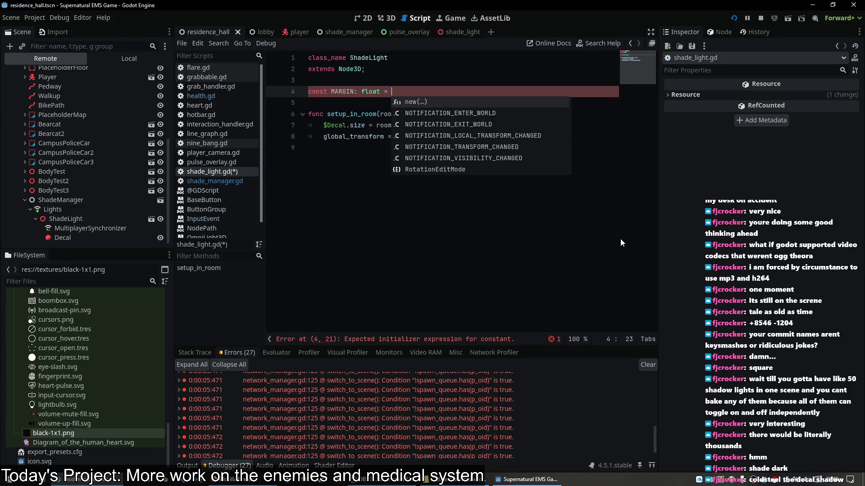
{"action": "type", "text": "0.05;"}
{"action": "key", "text": "ctrl+s"}
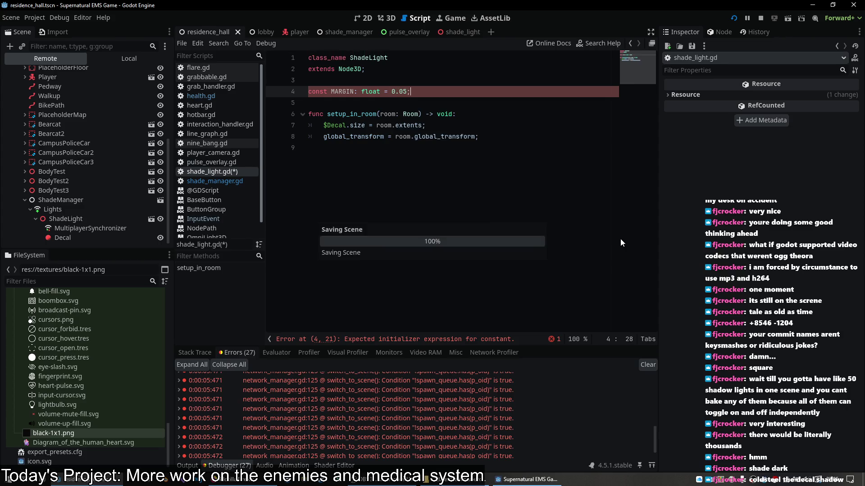
Size the Decal to room.extents + Vector3.ONE * MARGIN, save, and rerun the project.
{"action": "key", "text": "Down"}
{"action": "key", "text": "Down"}
{"action": "key", "text": "Down"}
{"action": "key", "text": "End"}
{"action": "key", "text": "Return"}
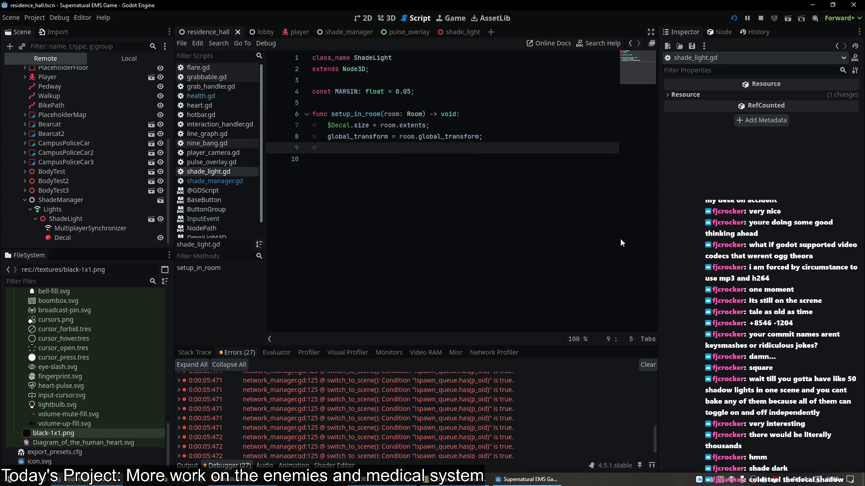
{"action": "key", "text": "BackSpace"}
{"action": "key", "text": "BackSpace"}
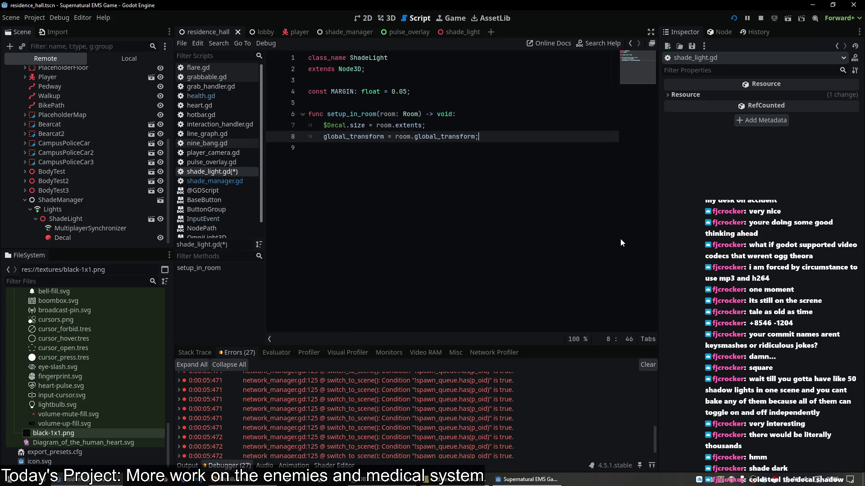
{"action": "key", "text": "Up"}
{"action": "key", "text": "Up"}
{"action": "key", "text": "Down"}
{"action": "type", "text": "ector3.ONE "}
{"action": "type", "text": "* MARGIN;"}
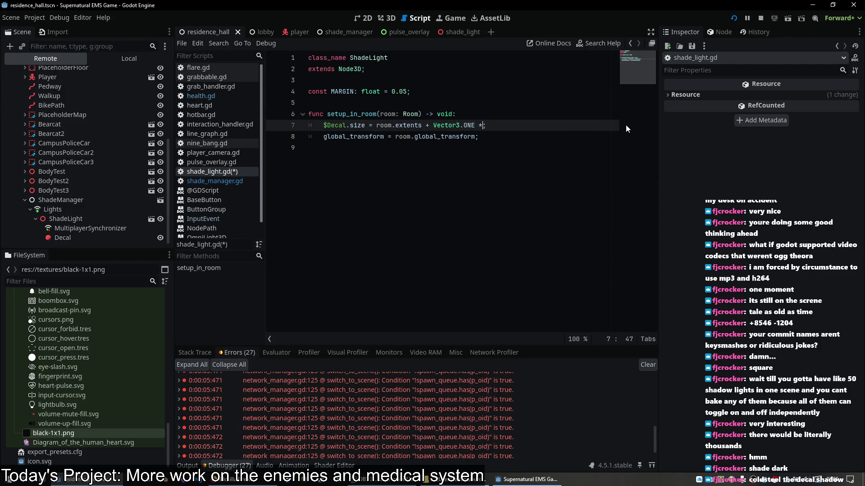
{"action": "key", "text": "ctrl+s"}
{"action": "left_click", "coordinate": [734, 18]}
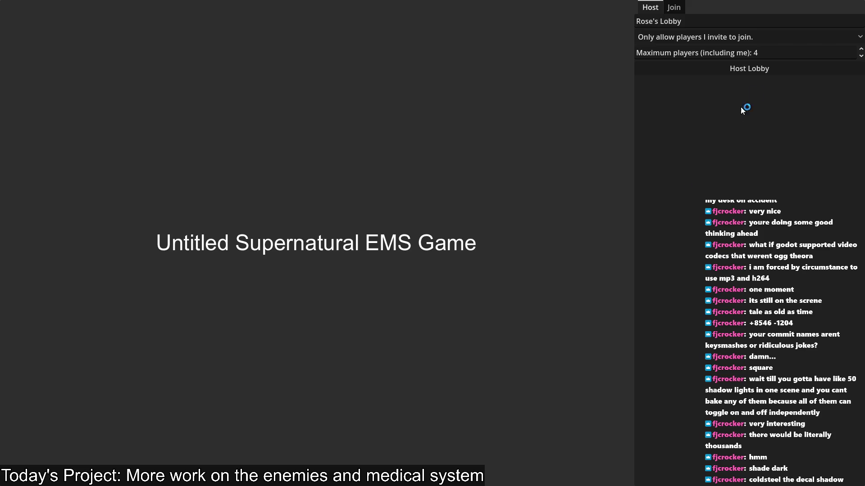
Host a lobby, ready up at the cube, pick up two flashbangs, then return to the editor.
{"action": "left_click", "coordinate": [773, 68]}
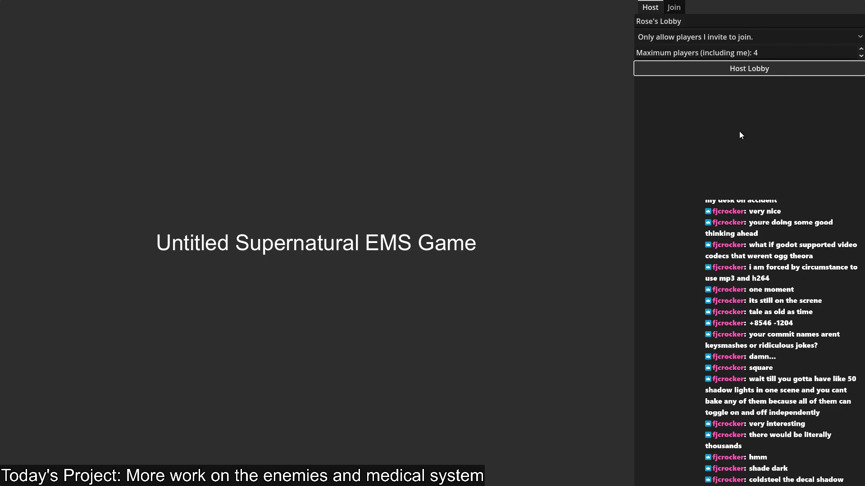
{"action": "key", "text": "w"}
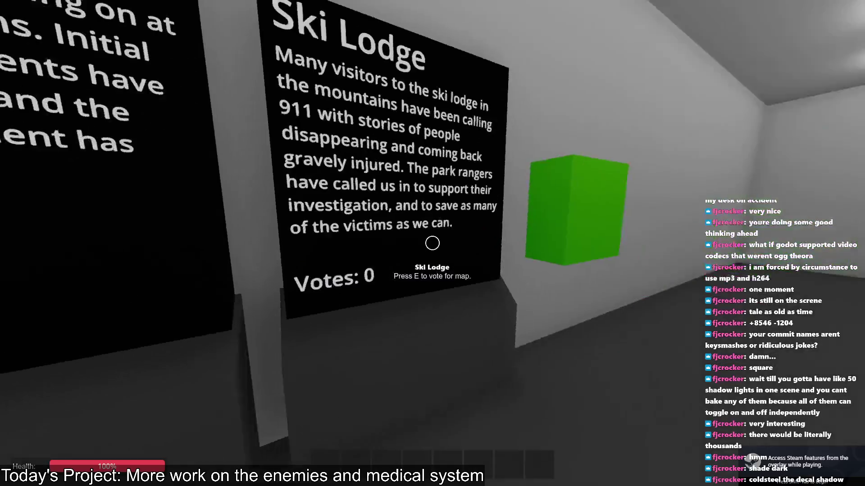
{"action": "key", "text": "e"}
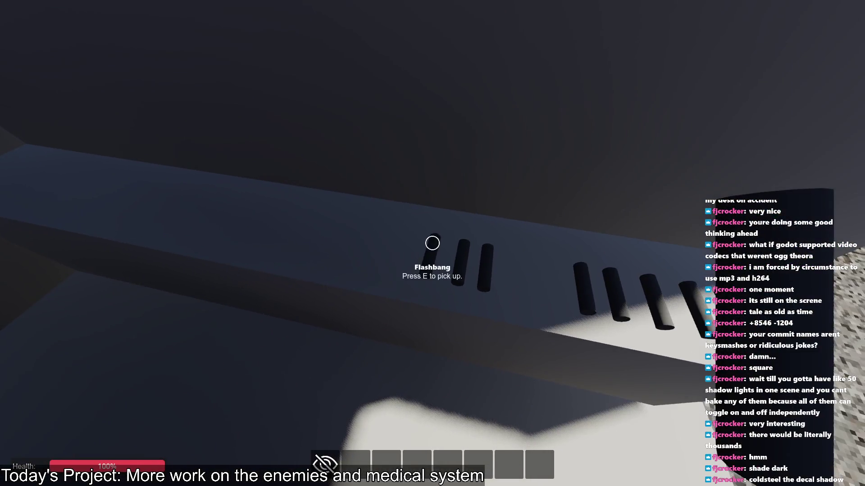
{"action": "key", "text": "e"}
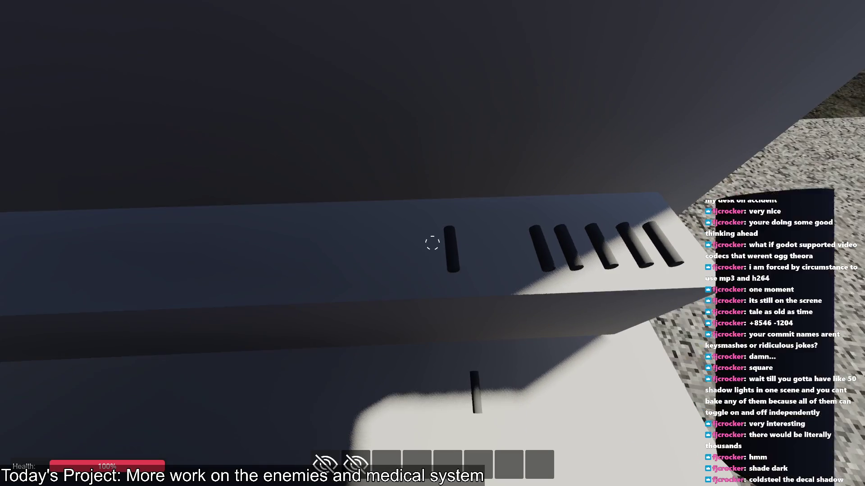
{"action": "key", "text": "e"}
{"action": "key", "text": "e"}
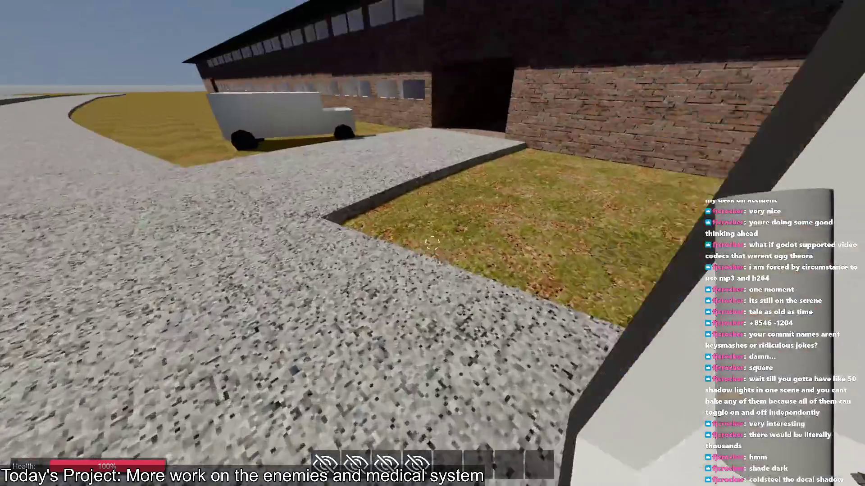
{"action": "key", "text": "alt+Tab"}
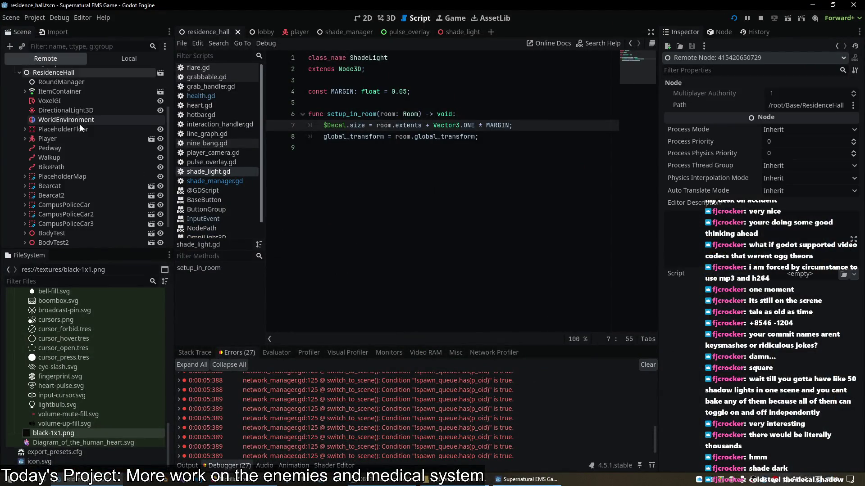
Select the live ShadeLight Decal, then walk through the dark building into the sunlit courtyard.
{"action": "scroll", "coordinate": [62, 238], "scroll_direction": "down", "scroll_amount": 2}
{"action": "scroll", "coordinate": [65, 238], "scroll_direction": "down", "scroll_amount": 2}
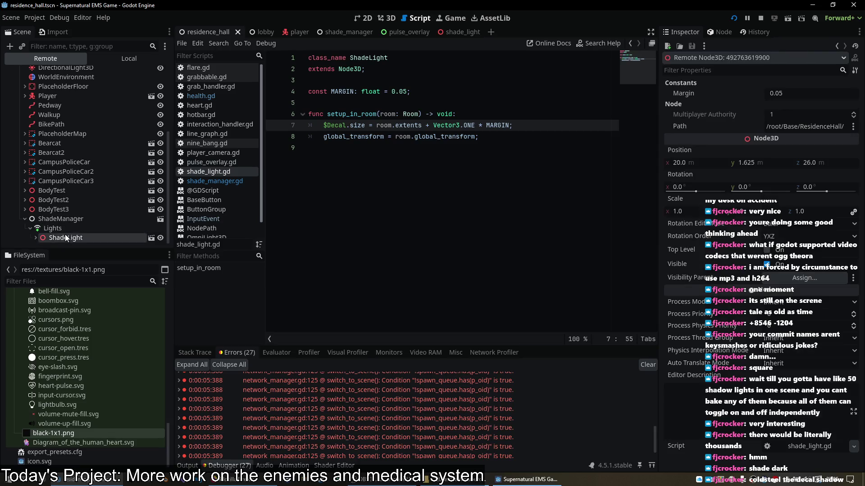
{"action": "left_click", "coordinate": [72, 238]}
{"action": "key", "text": "alt+Tab"}
{"action": "key", "text": "w"}
{"action": "key", "text": "w"}
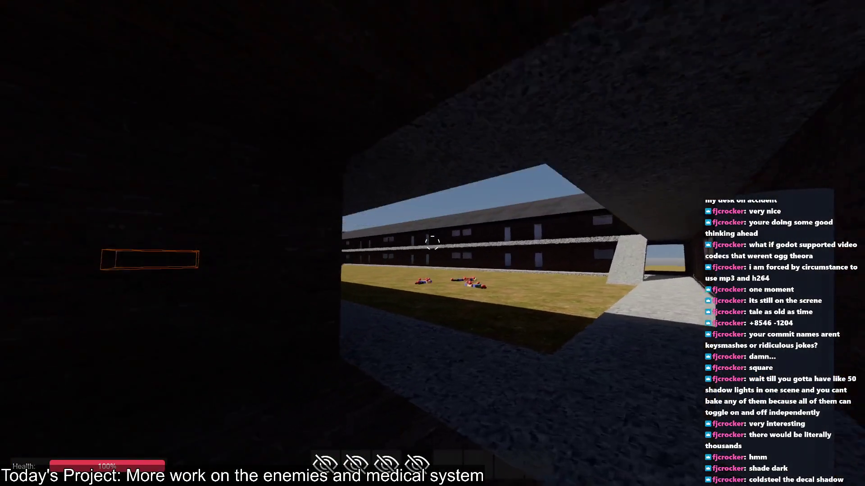
{"action": "key", "text": "w"}
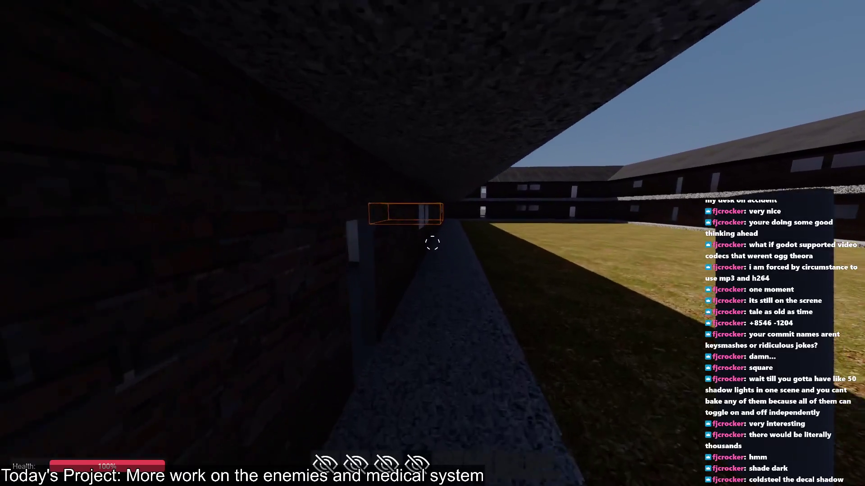
{"action": "key", "text": "w"}
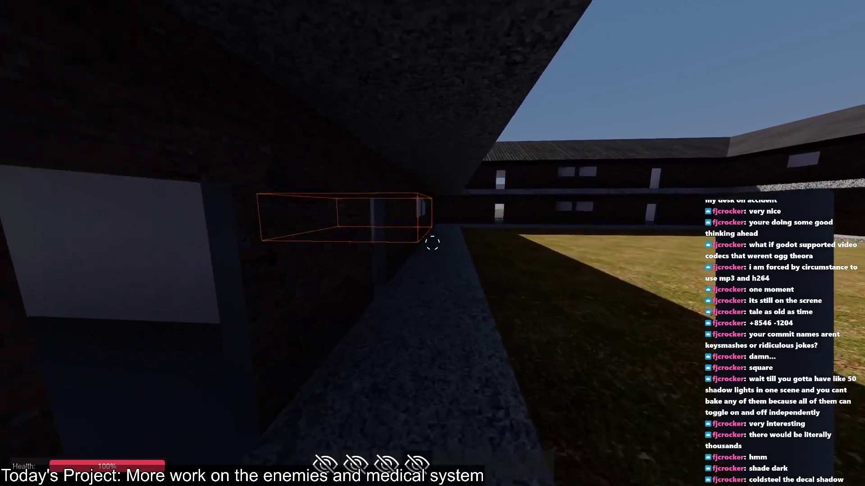
Inspect the remote ShadeManager node and go back to the game.
{"action": "key", "text": "alt+Tab"}
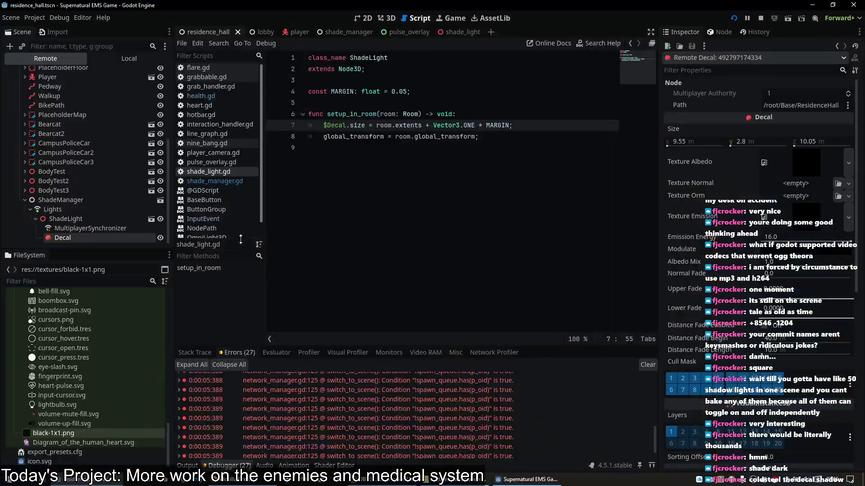
{"action": "left_click", "coordinate": [71, 200]}
{"action": "key", "text": "alt+Tab"}
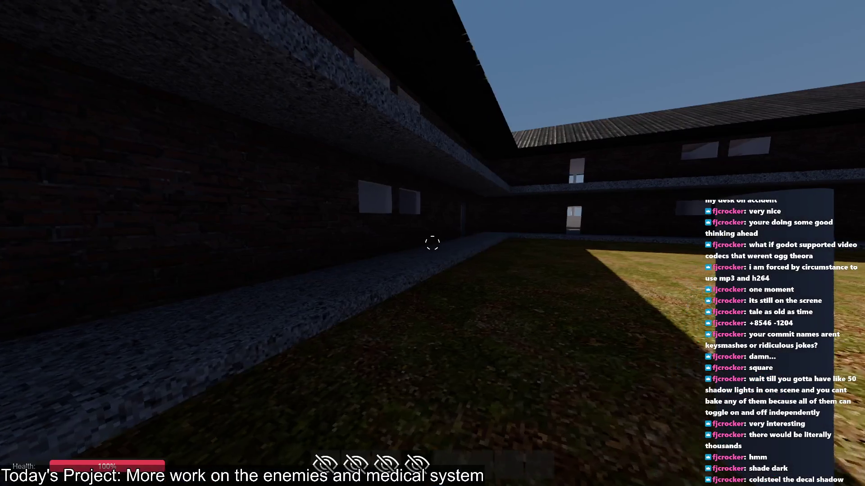
Walk along the brick wall and through the residence hall's rooms into a dim room.
{"action": "key", "text": "w"}
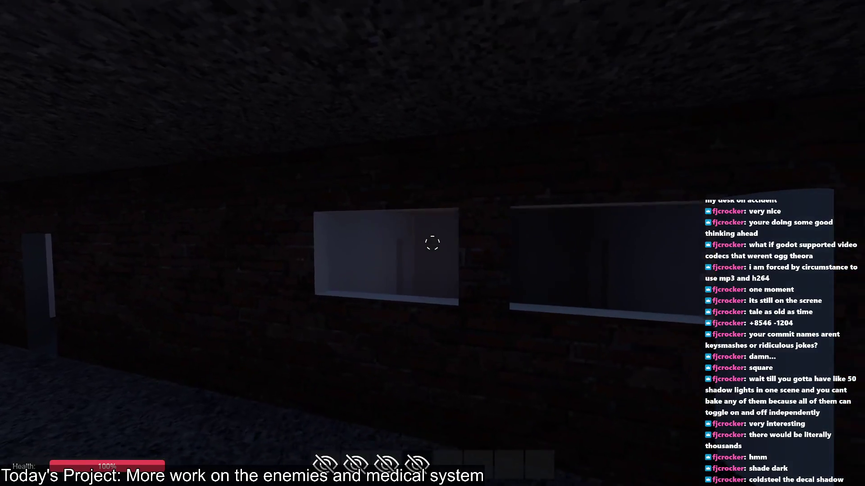
{"action": "key", "text": "w"}
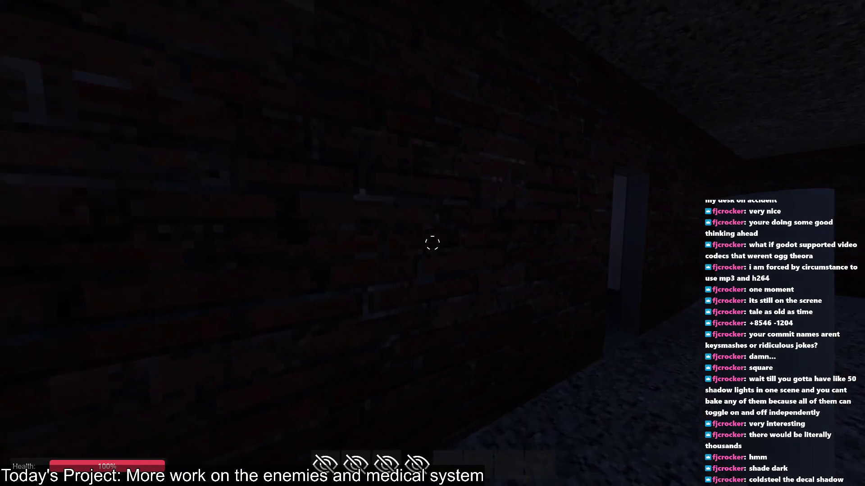
{"action": "key", "text": "w"}
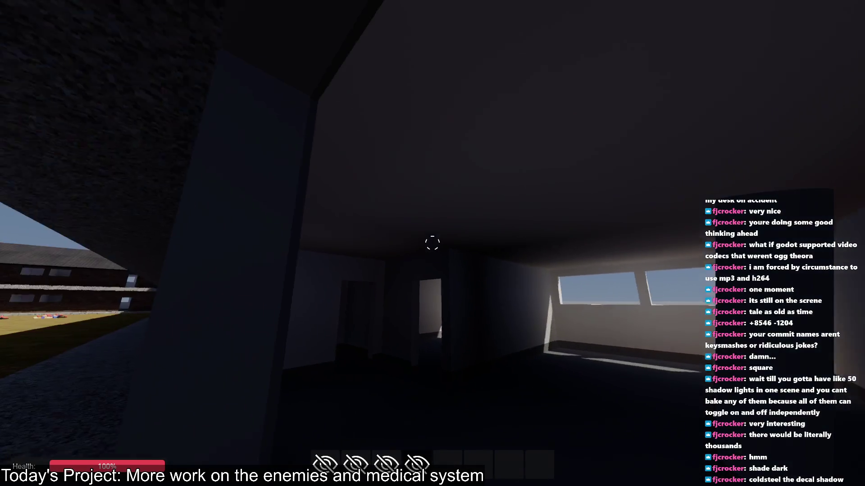
{"action": "key", "text": "w"}
{"action": "key", "text": "w"}
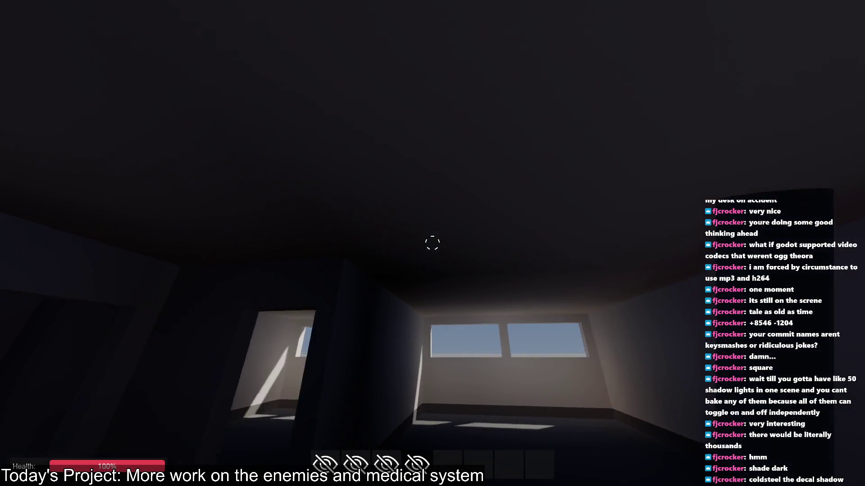
{"action": "key", "text": "w"}
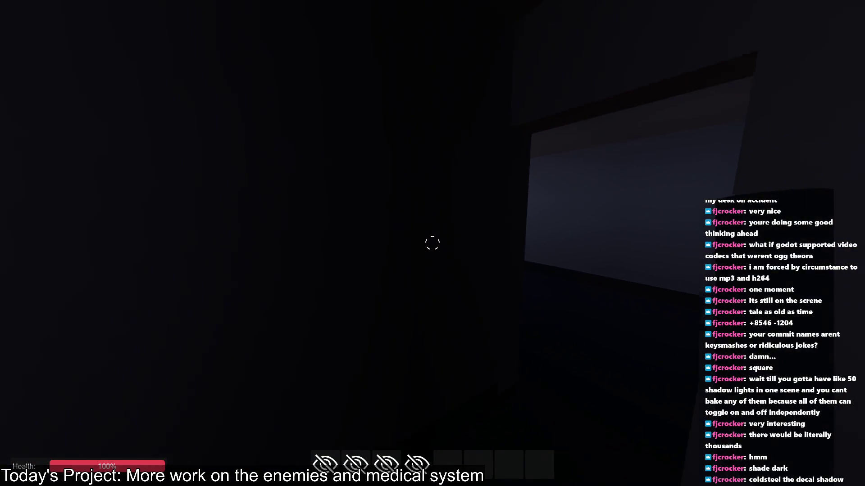
{"action": "key", "text": "w"}
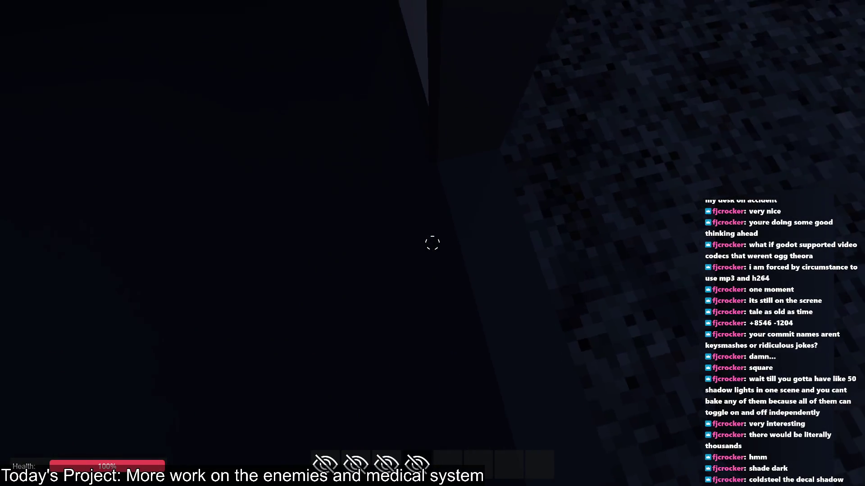
{"action": "key", "text": "w"}
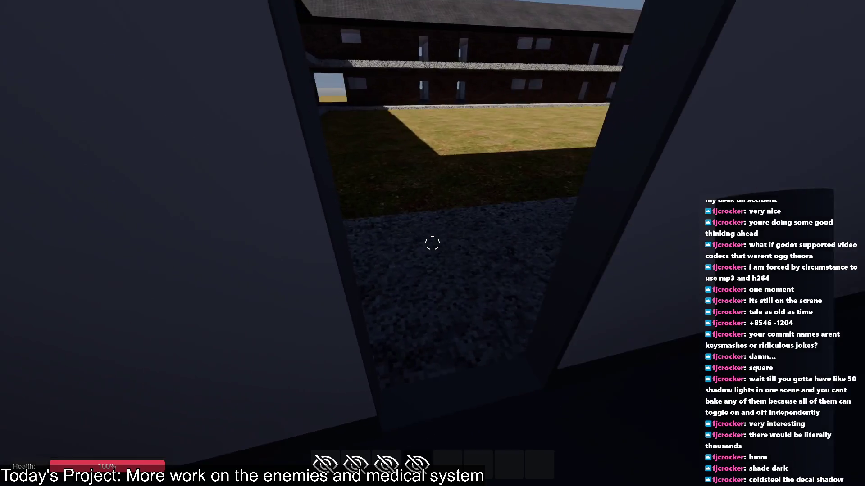
Back out, cross the courtyard into a dark interior room, then go to the editor's Project menu.
{"action": "key", "text": "s"}
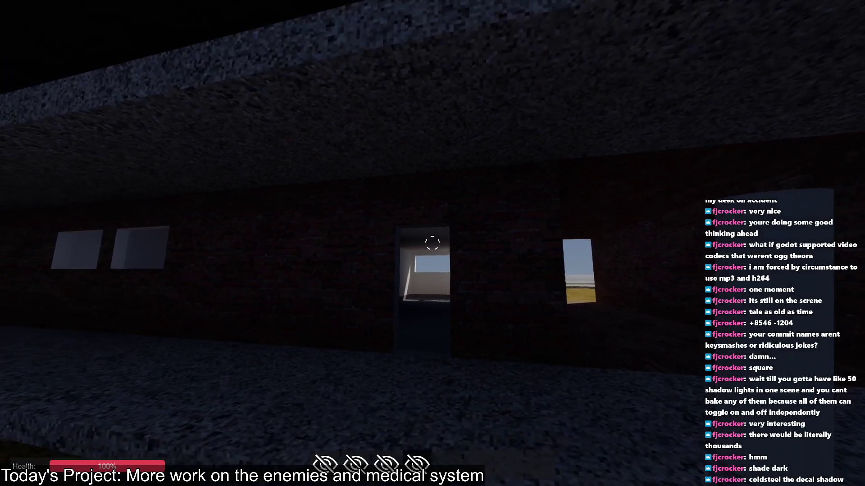
{"action": "key", "text": "d"}
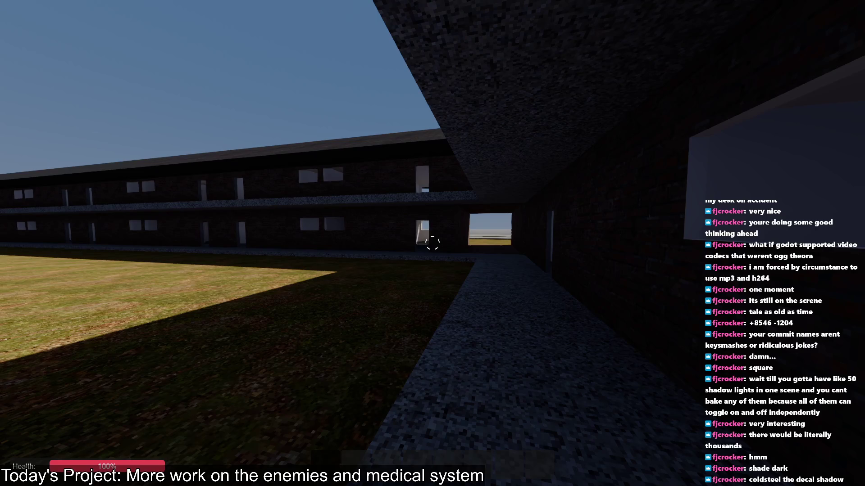
{"action": "key", "text": "w"}
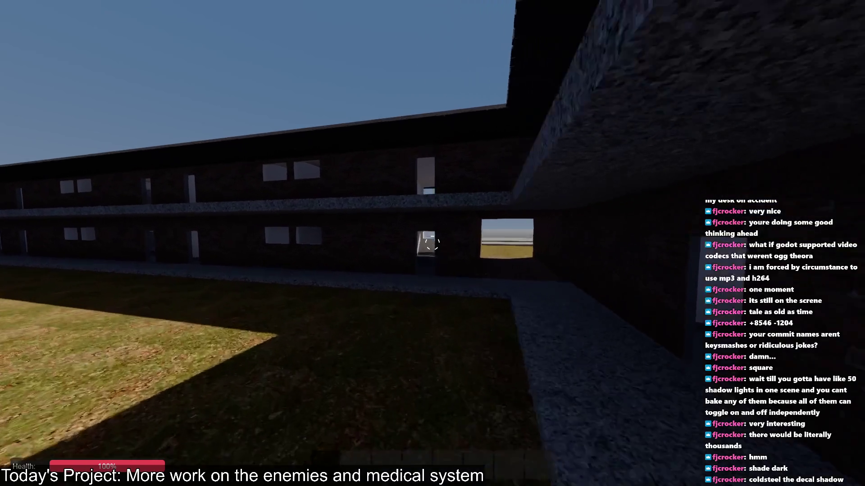
{"action": "key", "text": "w"}
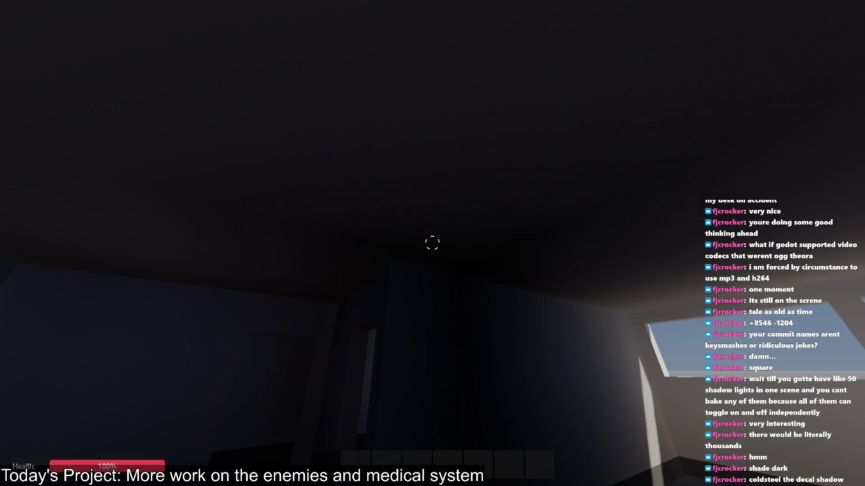
{"action": "key", "text": "alt+Tab"}
{"action": "left_click", "coordinate": [35, 18]}
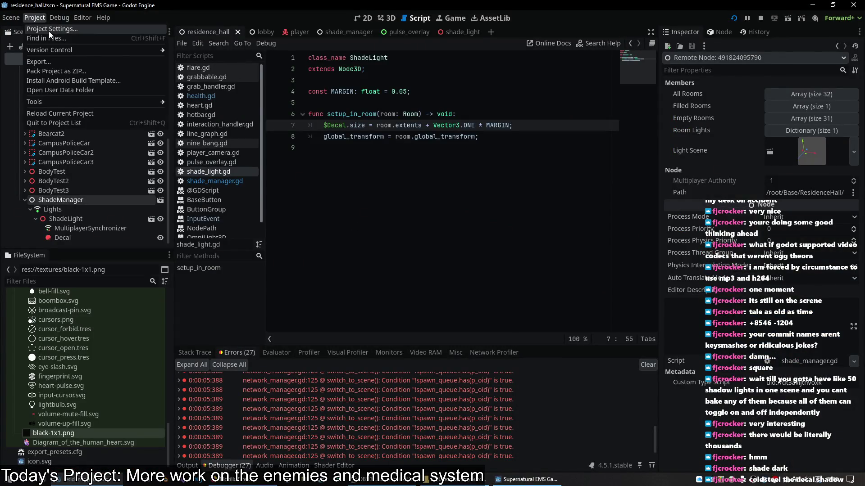
Set Rendering > Textures > Decals Filter to Nearest Mipmap (Fast), then return to the game.
{"action": "left_click", "coordinate": [49, 28]}
{"action": "left_click", "coordinate": [165, 154]}
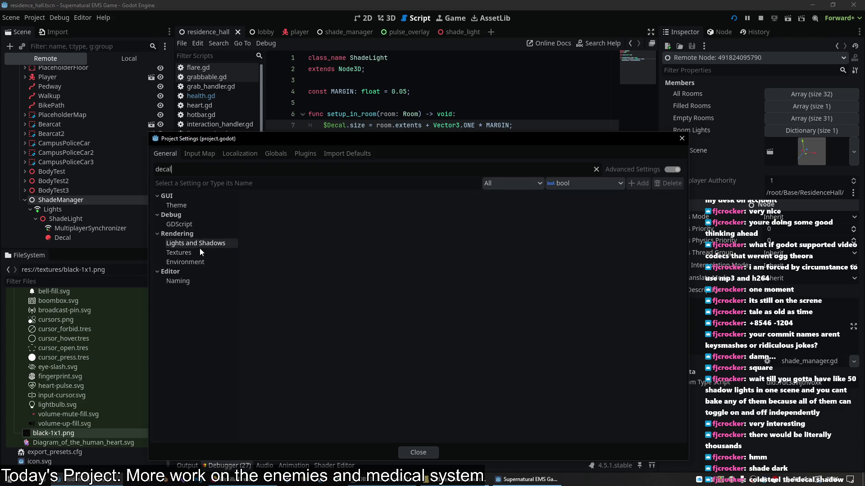
{"action": "left_click", "coordinate": [471, 207]}
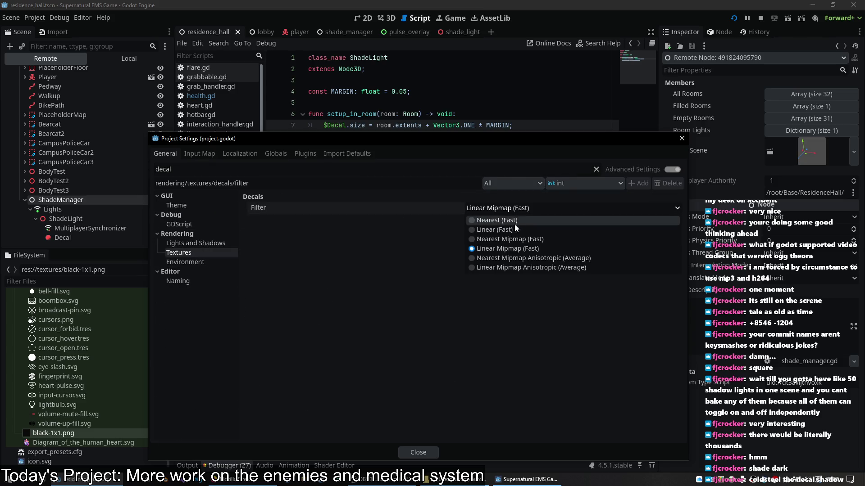
{"action": "left_click", "coordinate": [522, 238]}
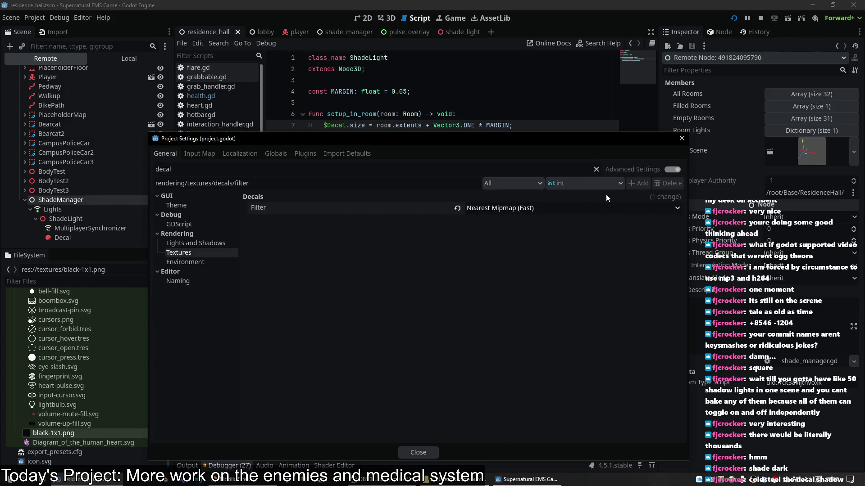
{"action": "left_click", "coordinate": [682, 138]}
{"action": "key", "text": "alt+Tab"}
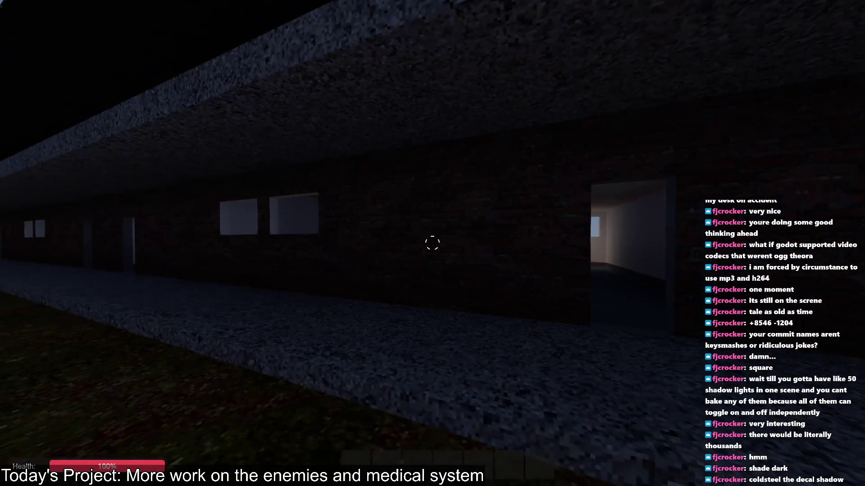
Restart the game, host a lobby, vote for Residence Hall and ready up.
{"action": "key", "text": "alt+Tab"}
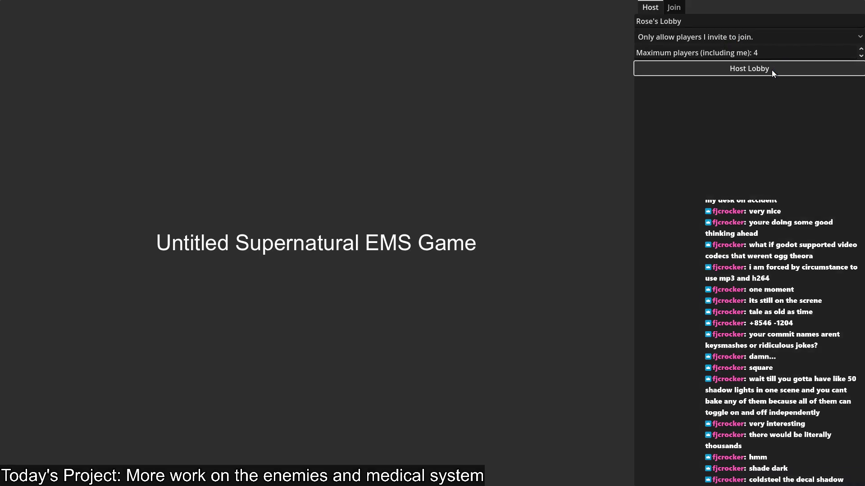
{"action": "left_click", "coordinate": [772, 69]}
{"action": "key", "text": "w"}
{"action": "key", "text": "w"}
{"action": "key", "text": "e"}
{"action": "key", "text": "w"}
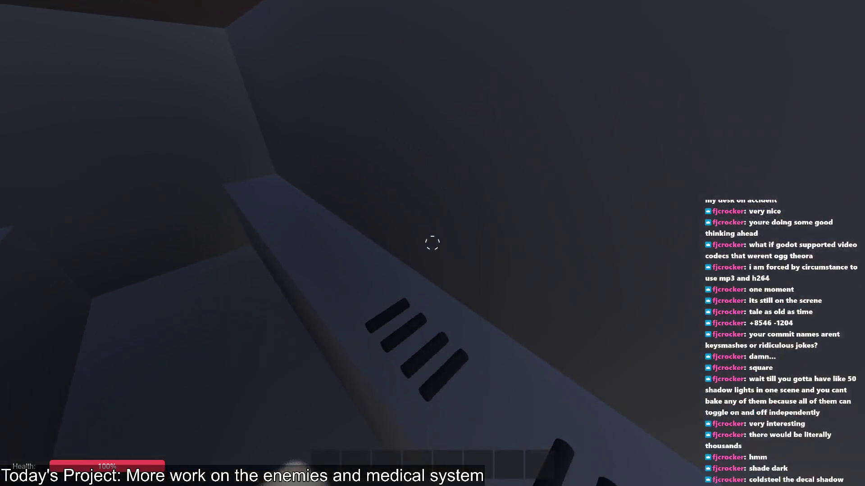
{"action": "key", "text": "w"}
{"action": "key", "text": "w"}
{"action": "key", "text": "w"}
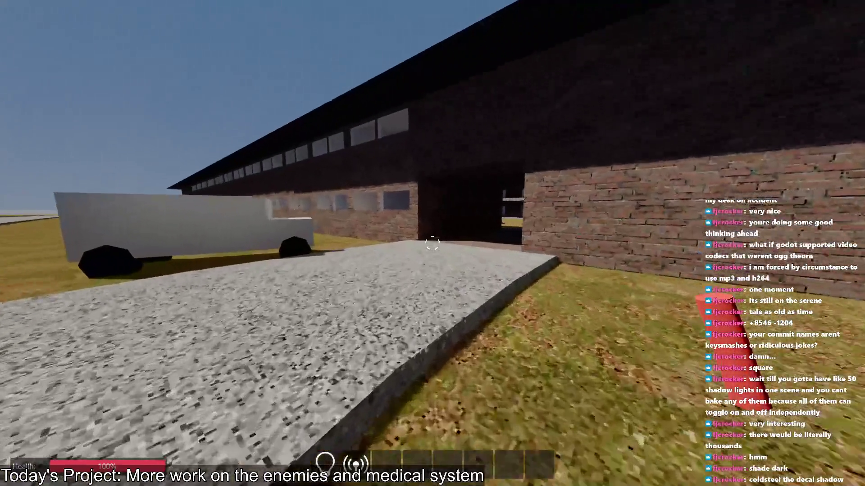
Select the remote ShadeManager > Lights > ShadeLight > Decal node in the Remote tree.
{"action": "key", "text": "F8"}
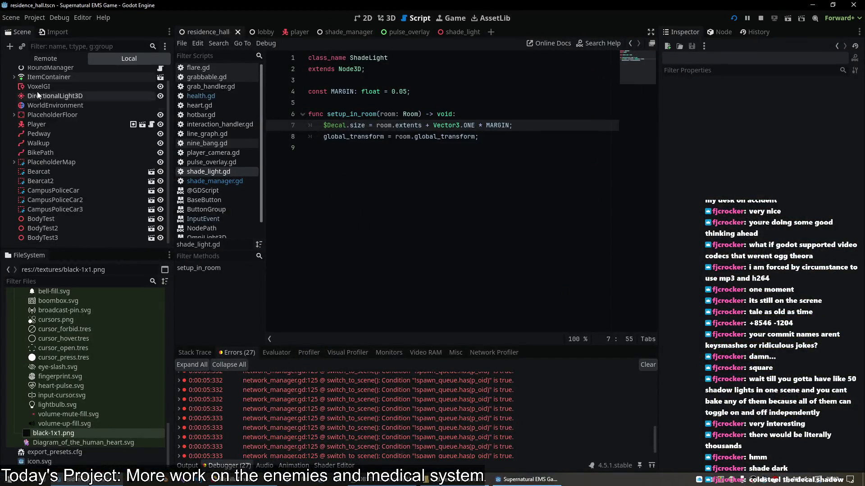
{"action": "left_click", "coordinate": [53, 130]}
{"action": "scroll", "coordinate": [51, 195], "scroll_direction": "down", "scroll_amount": 3}
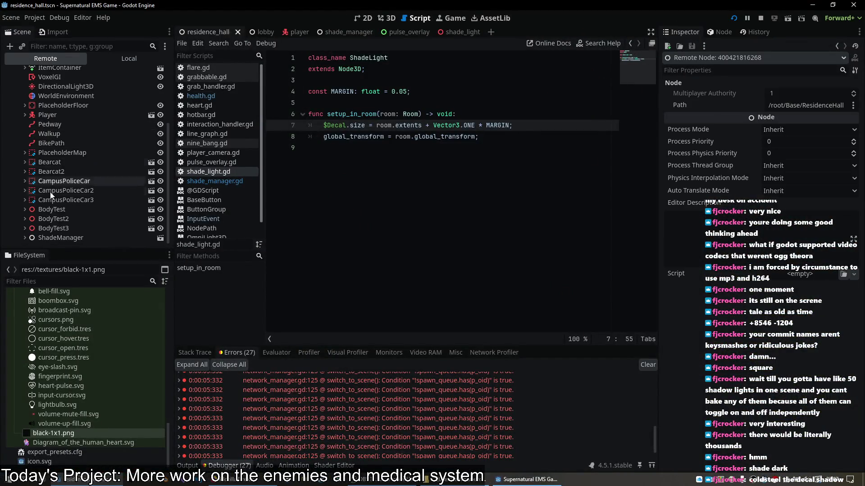
{"action": "left_click", "coordinate": [53, 238]}
{"action": "left_click", "coordinate": [56, 237]}
Walk out of the tunnel and into the dorm room inside the orange decal outline.
{"action": "key", "text": "alt+Tab"}
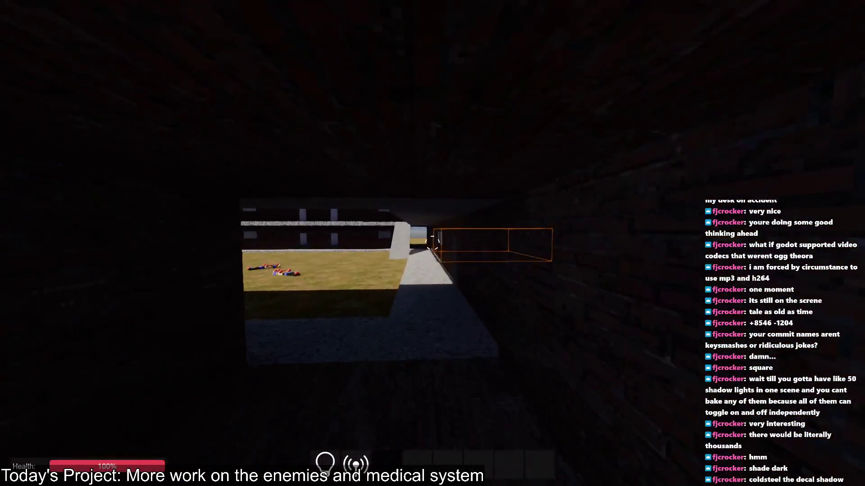
{"action": "key", "text": "w"}
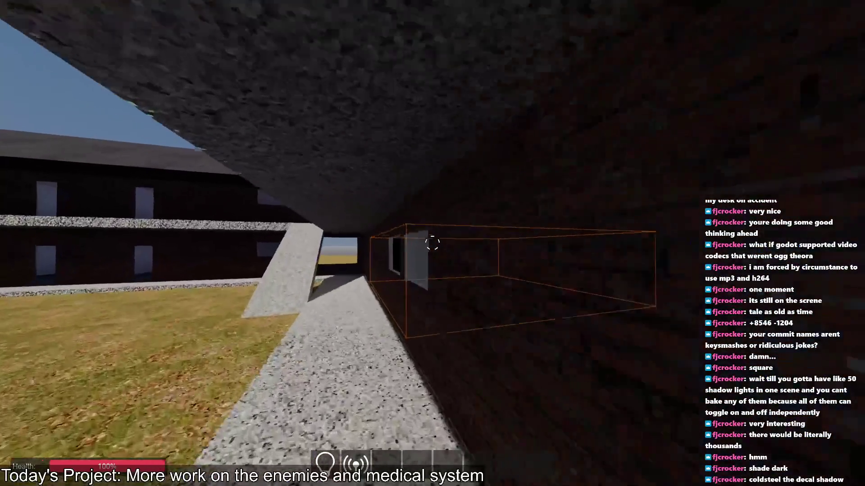
{"action": "key", "text": "w"}
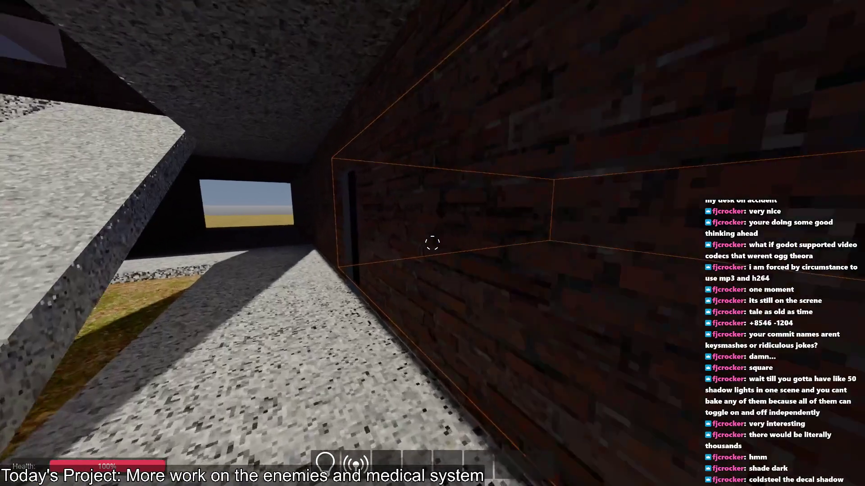
{"action": "key", "text": "w"}
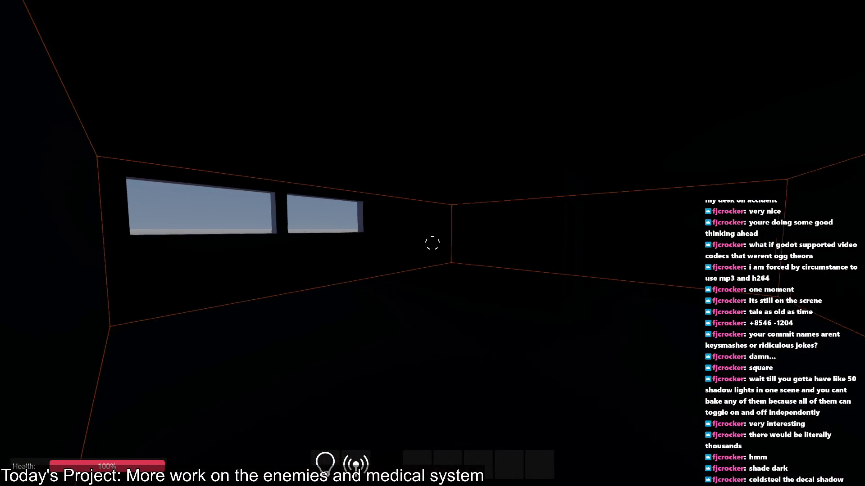
{"action": "key", "text": "w"}
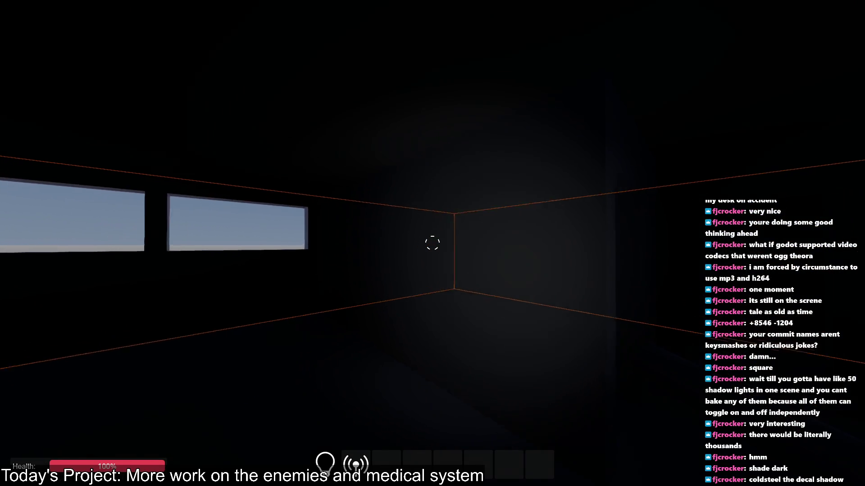
Drop the red beacon on the floor, pick it up, and place it again.
{"action": "left_click", "coordinate": [433, 244]}
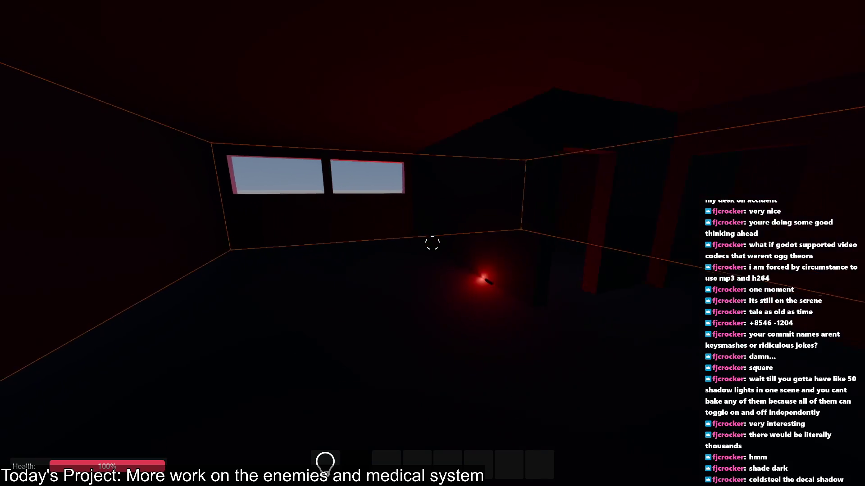
{"action": "key", "text": "w"}
{"action": "key", "text": "e"}
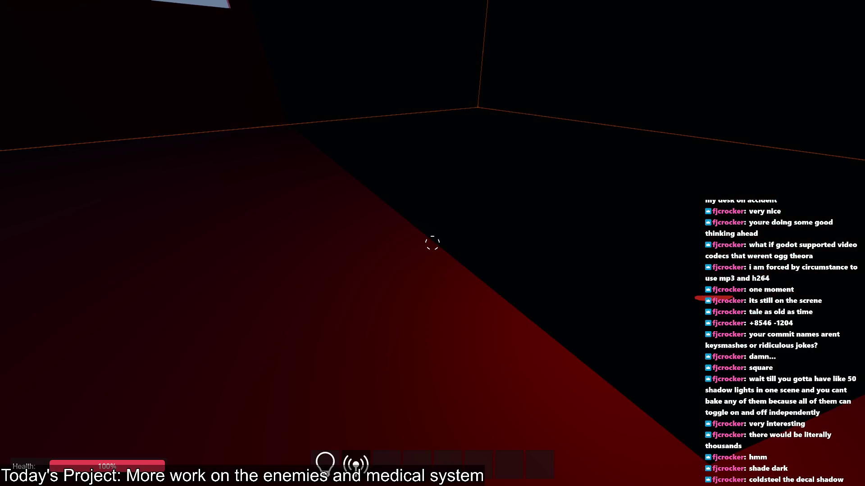
{"action": "left_click", "coordinate": [433, 243]}
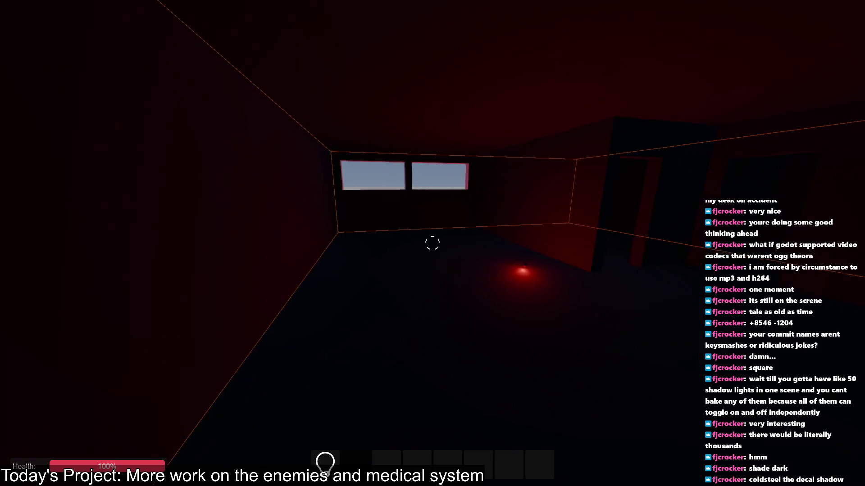
Walk through the doorway into the dark red-lit room and look over it.
{"action": "key", "text": "s"}
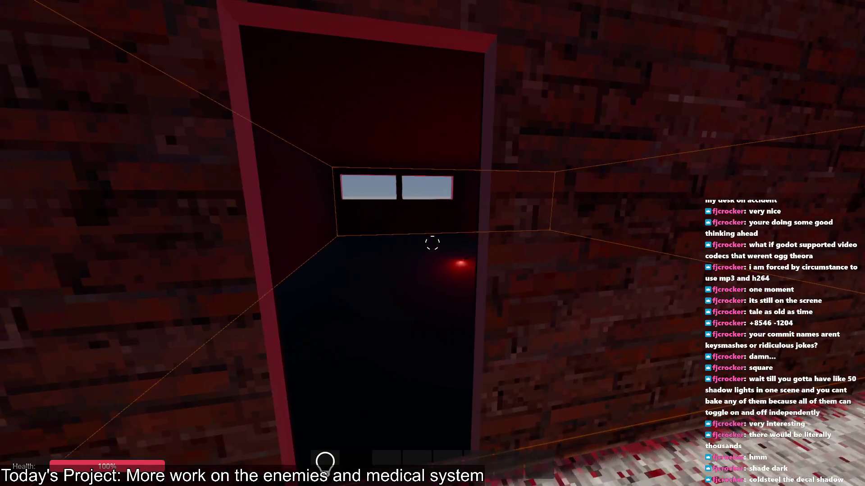
{"action": "key", "text": "w"}
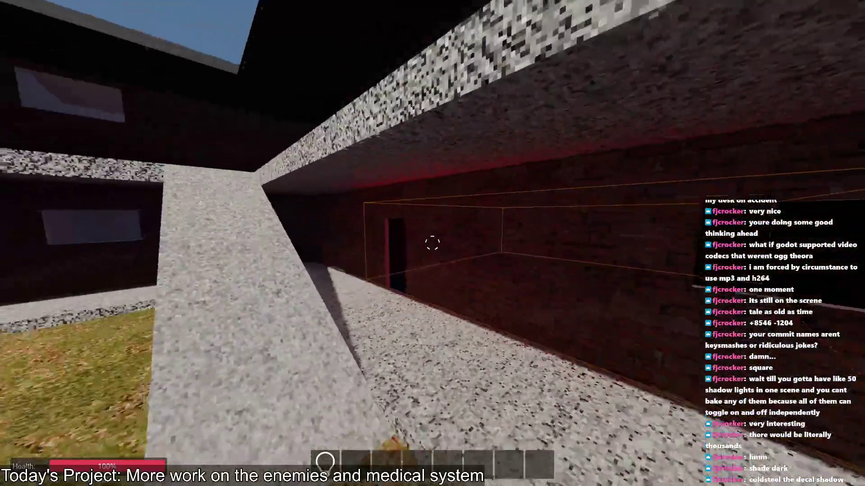
{"action": "key", "text": "w"}
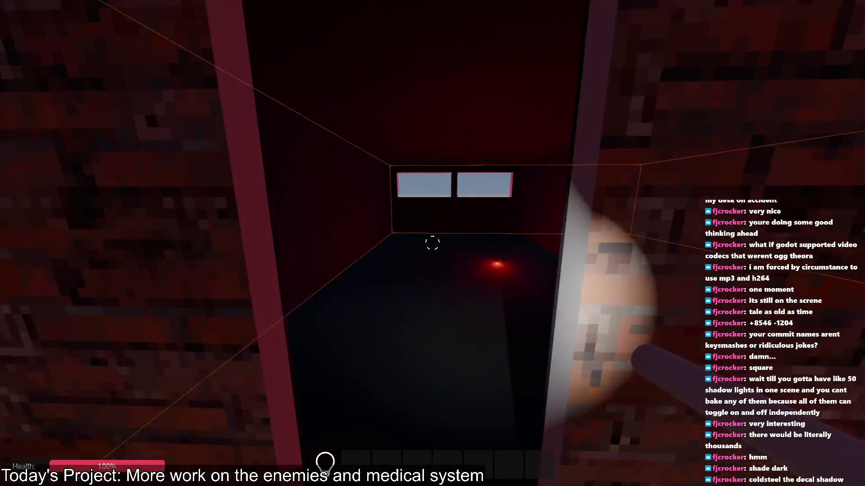
{"action": "key", "text": "w"}
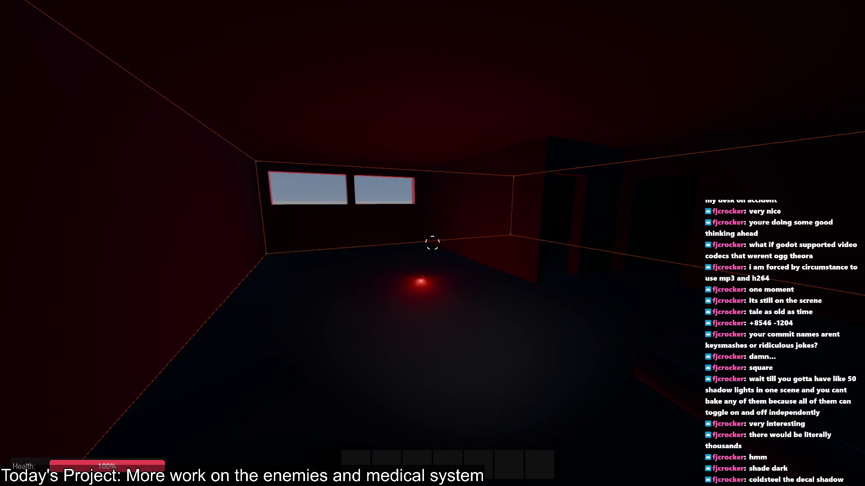
{"action": "key", "text": "s"}
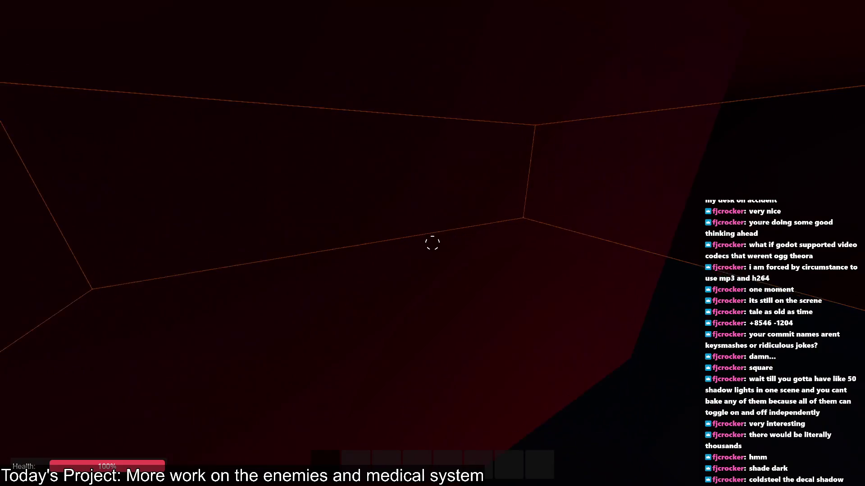
{"action": "key", "text": "w"}
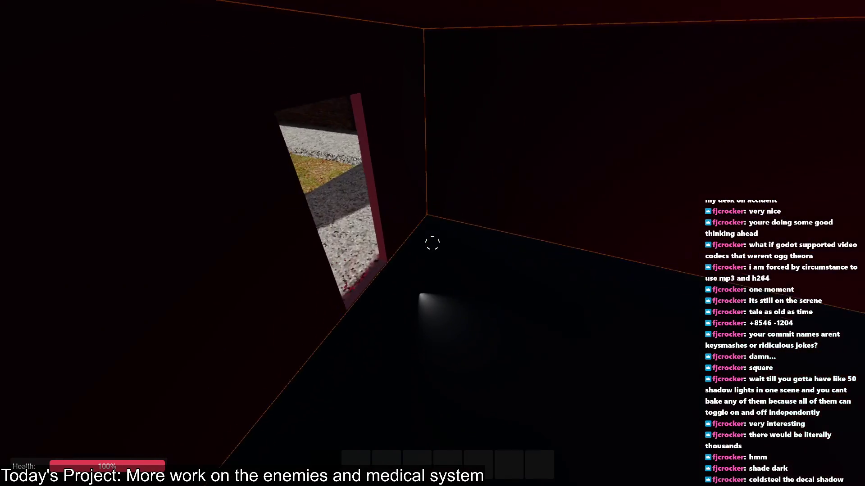
Check the sunlit courtyard and ledge through the window, then stop the game with F8.
{"action": "key", "text": "s"}
{"action": "key", "text": "w"}
{"action": "key", "text": "w"}
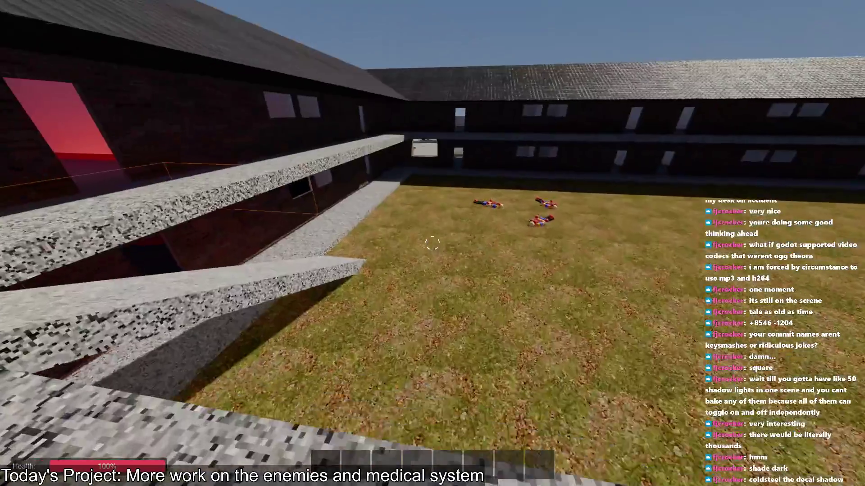
{"action": "key", "text": "w"}
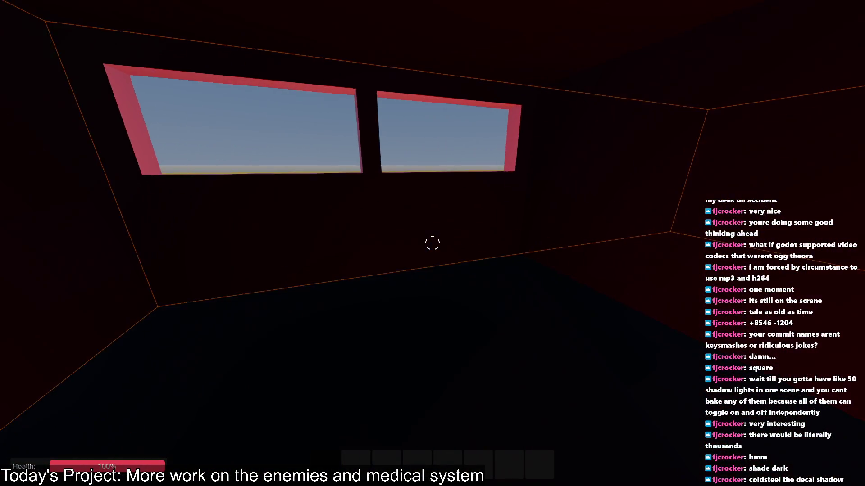
{"action": "key", "text": "s"}
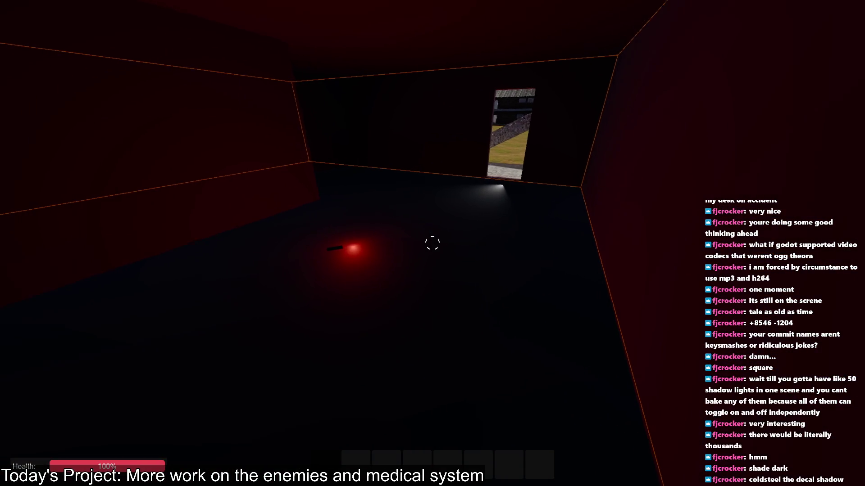
{"action": "key", "text": "w"}
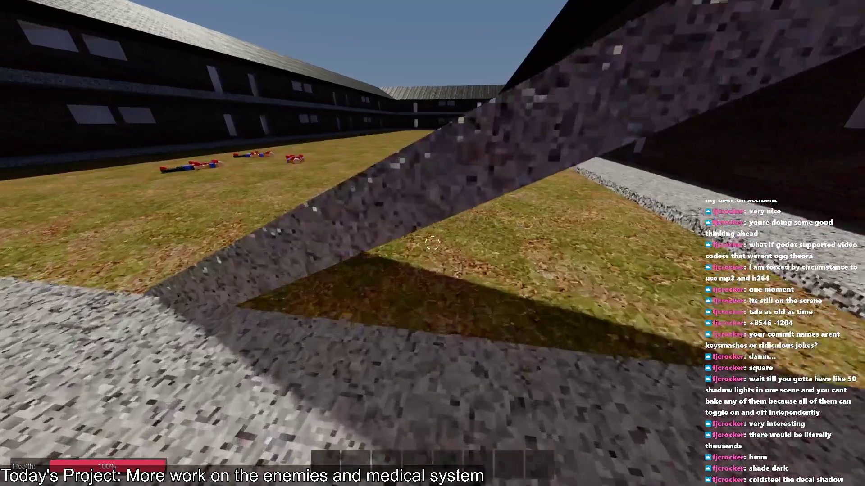
{"action": "key", "text": "w"}
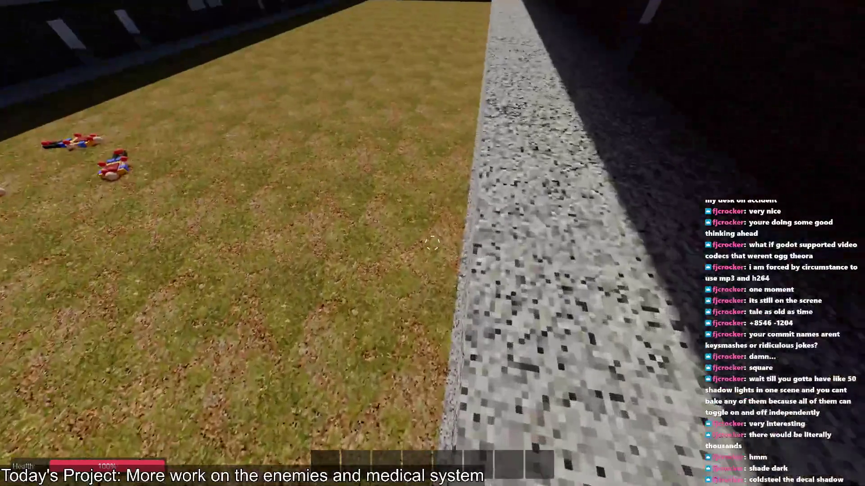
{"action": "key", "text": "w"}
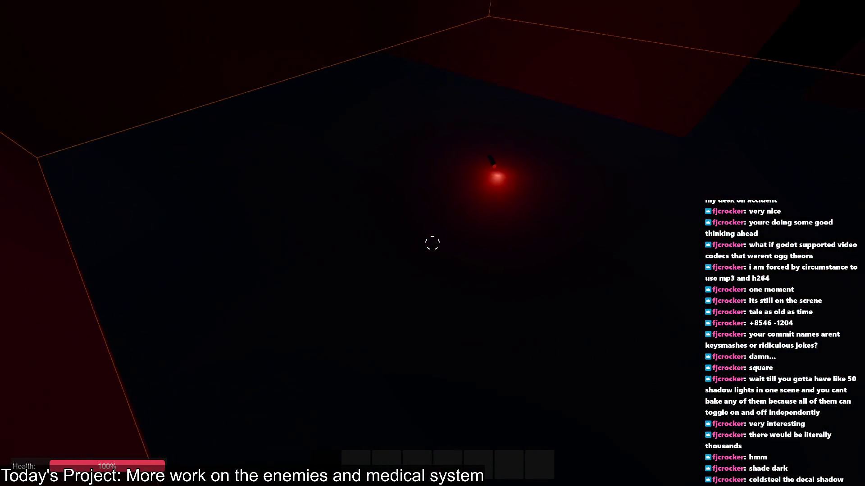
{"action": "key", "text": "w"}
{"action": "key", "text": "w"}
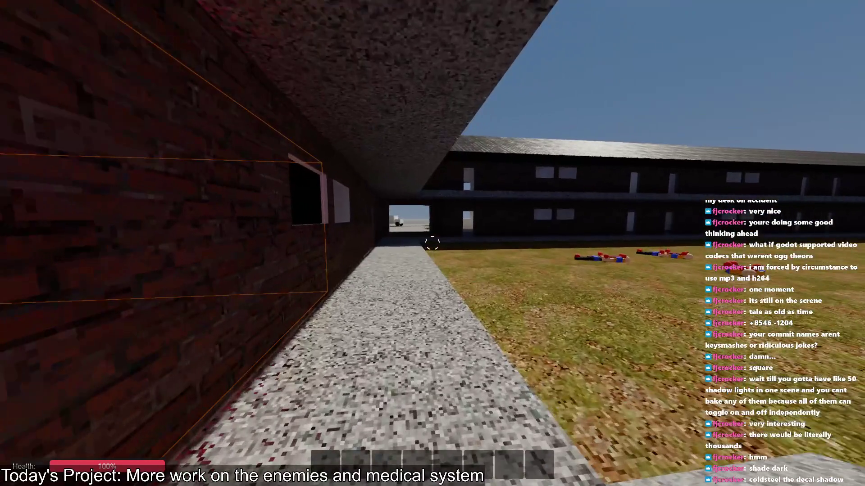
{"action": "key", "text": "F8"}
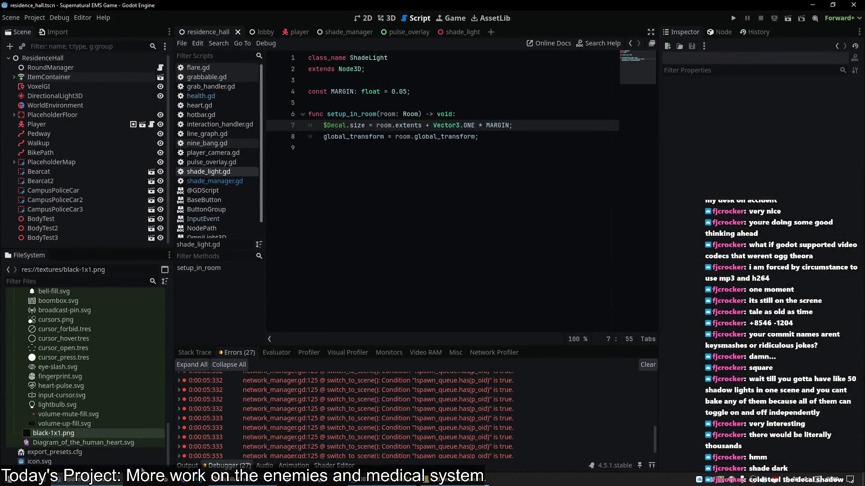
Close the stray Command Prompt and open bell-fill.svg from FileSystem in an external program.
{"action": "key", "text": "super+1"}
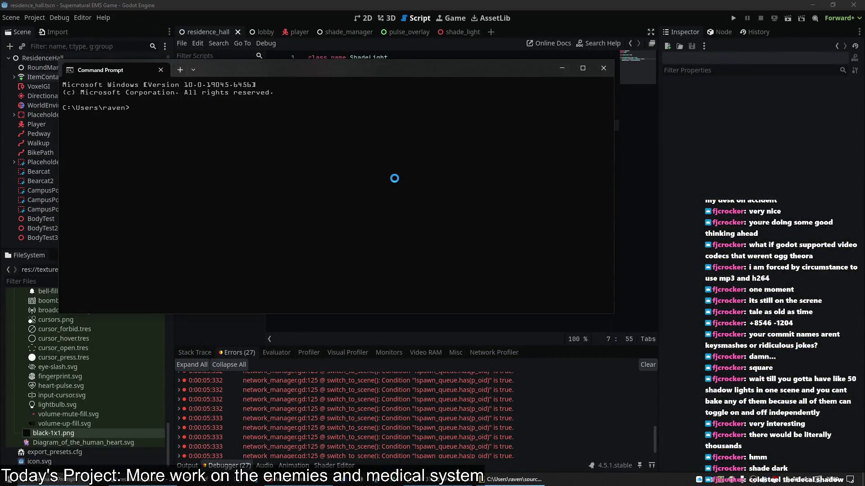
{"action": "left_click", "coordinate": [604, 68]}
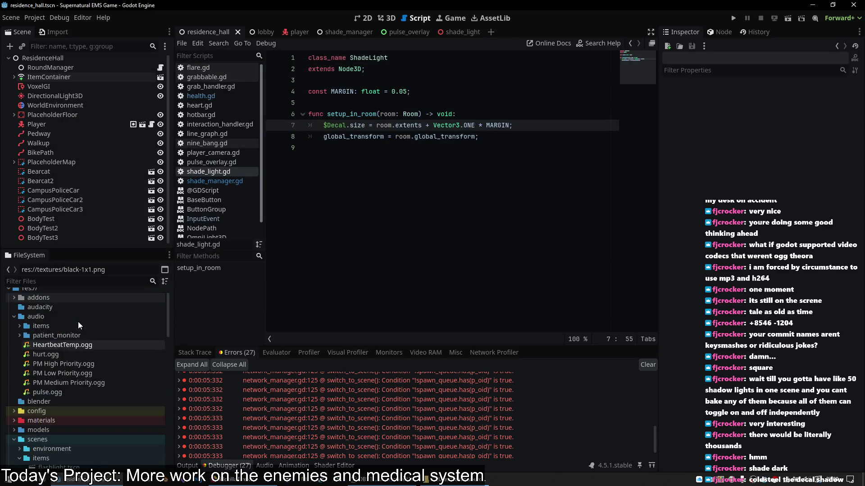
{"action": "left_click", "coordinate": [72, 290]}
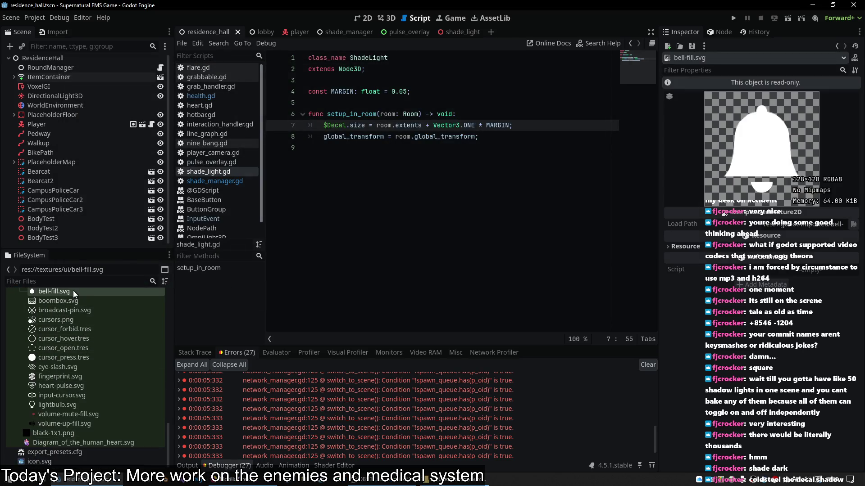
{"action": "scroll", "coordinate": [33, 292], "scroll_direction": "up", "scroll_amount": 2}
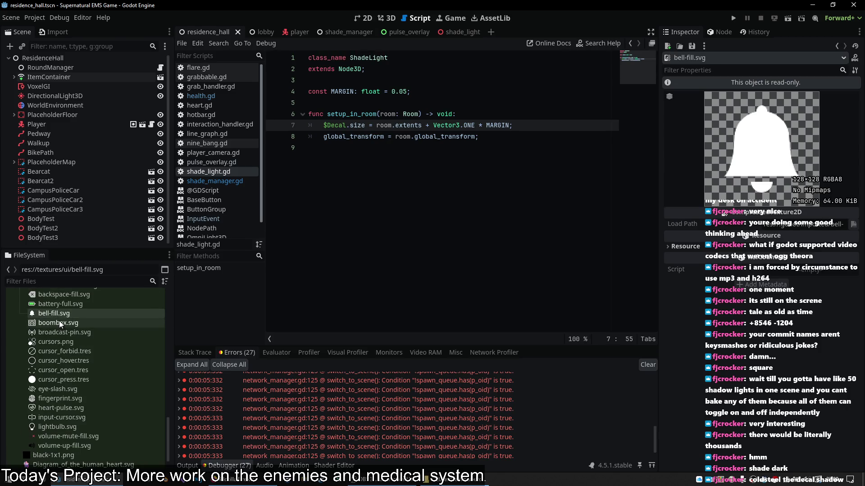
{"action": "right_click", "coordinate": [60, 315]}
{"action": "left_click", "coordinate": [110, 460]}
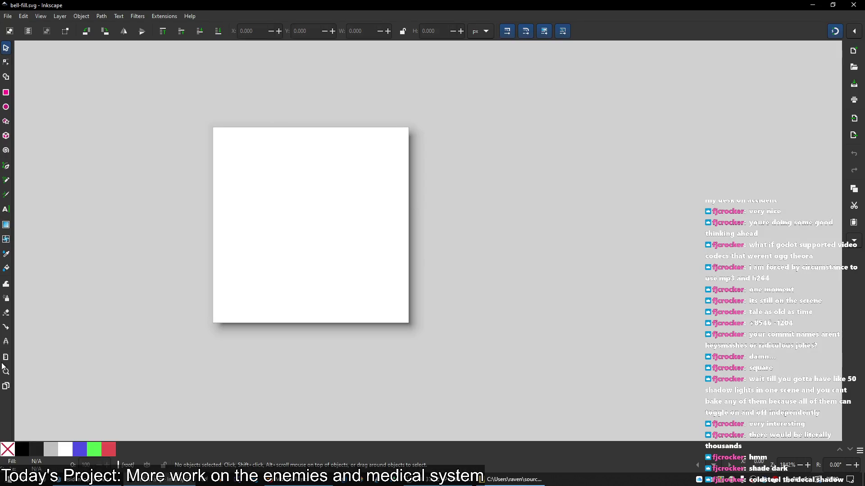
Return to Godot after saving the bell icon recoloured black in Inkscape.
{"action": "key", "text": "alt+Tab"}
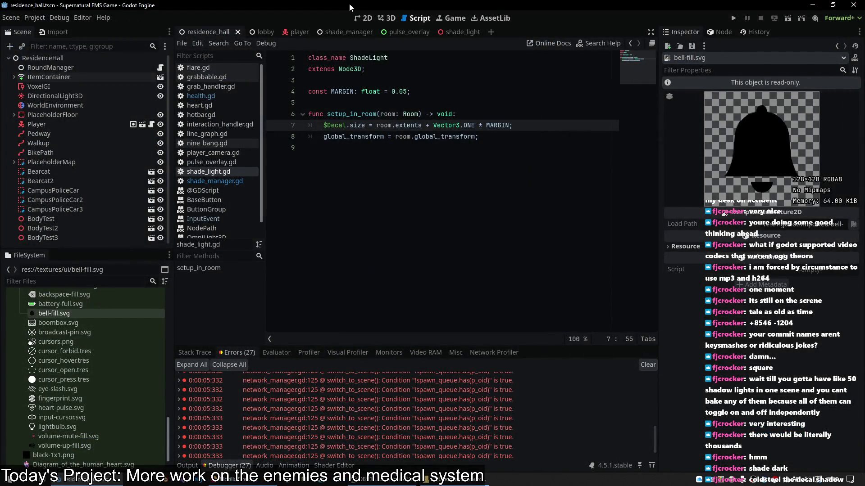
Fly the 3D view through the building's corridor, down by the vans, and up overhead.
{"action": "left_click", "coordinate": [392, 17]}
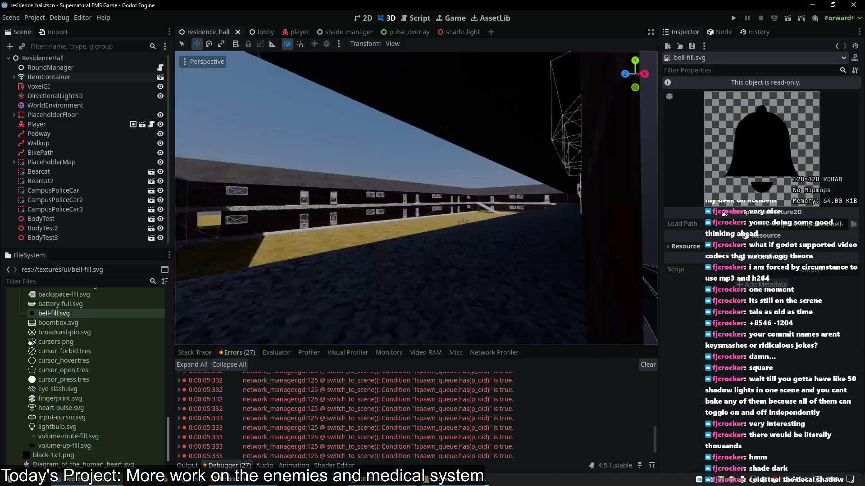
{"action": "key", "text": "w"}
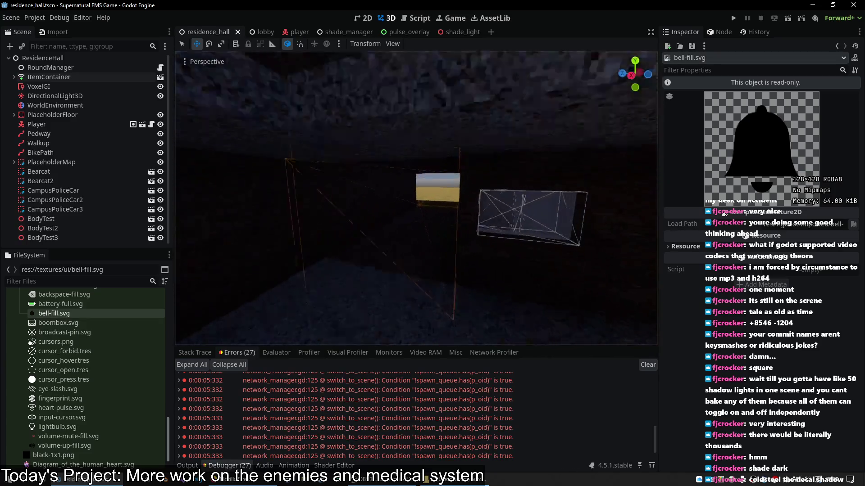
{"action": "key", "text": "w"}
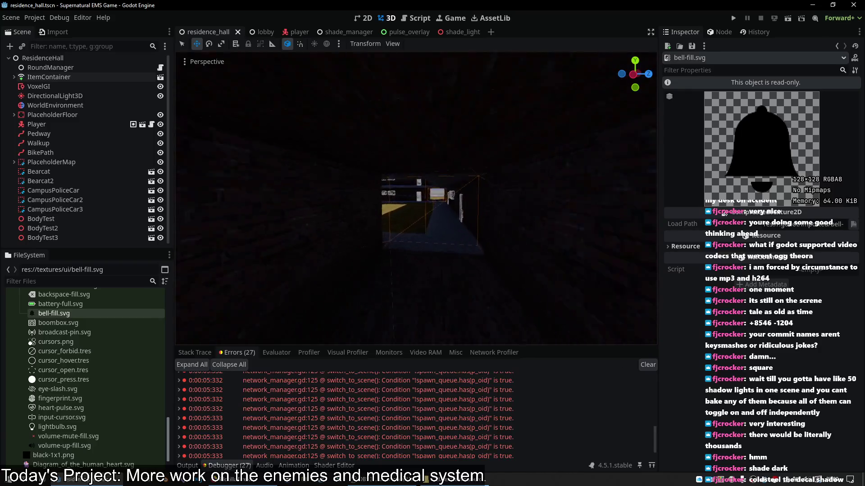
{"action": "scroll", "coordinate": [416, 198], "scroll_direction": "up", "scroll_amount": 3}
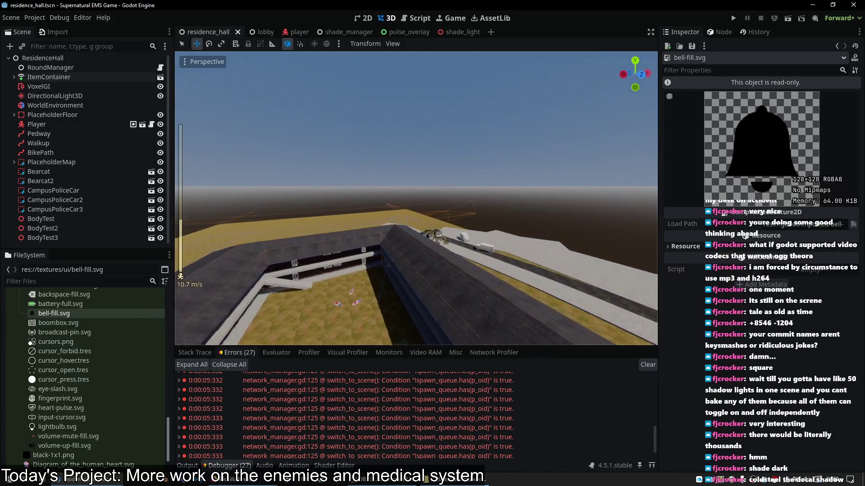
{"action": "key", "text": "w"}
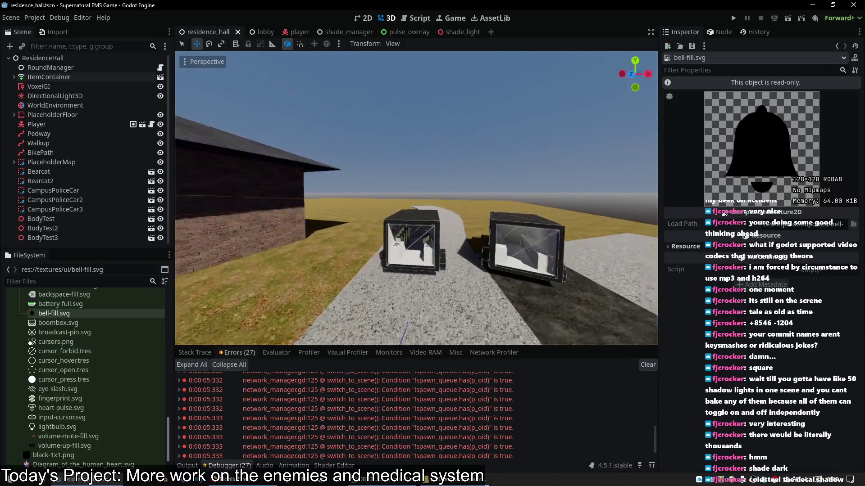
{"action": "key", "text": "w"}
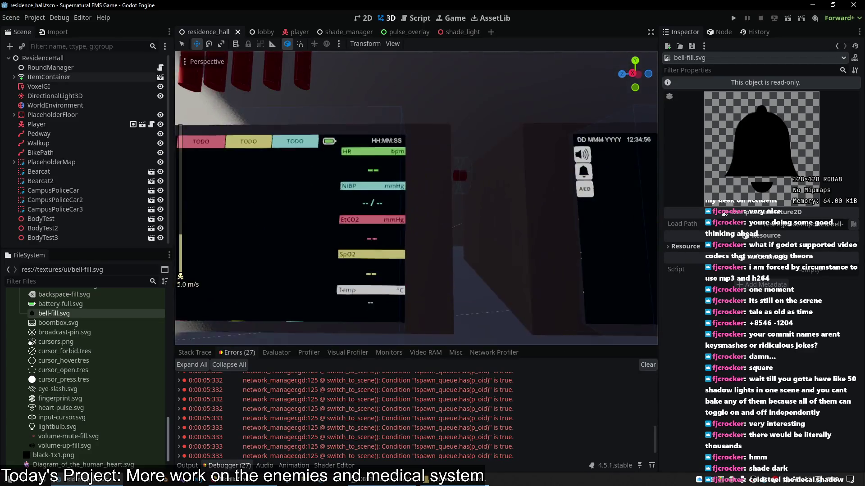
{"action": "scroll", "coordinate": [416, 198], "scroll_direction": "down", "scroll_amount": 5}
{"action": "key", "text": "s"}
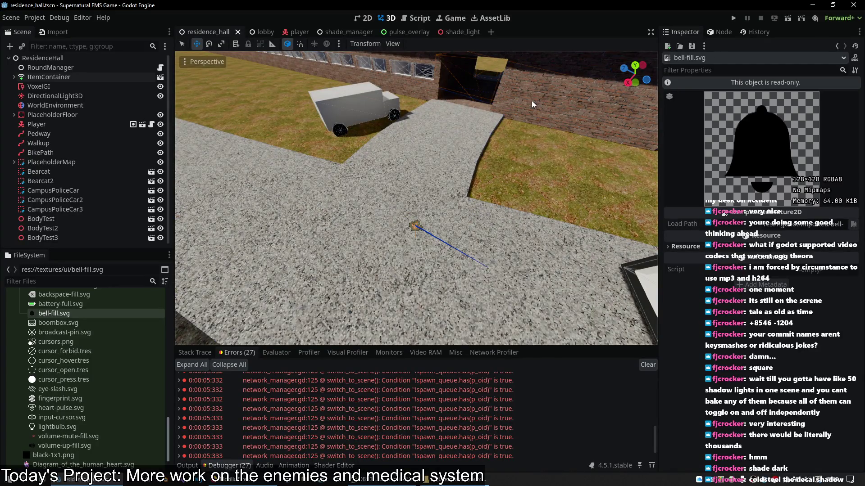
Open a terminal at the project's res:// root folder.
{"action": "scroll", "coordinate": [63, 317], "scroll_direction": "up", "scroll_amount": 15}
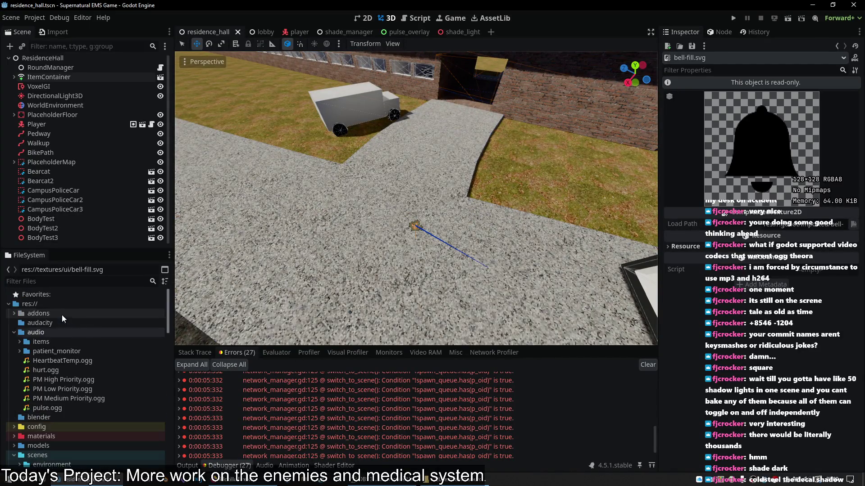
{"action": "right_click", "coordinate": [43, 306]}
{"action": "left_click", "coordinate": [125, 374]}
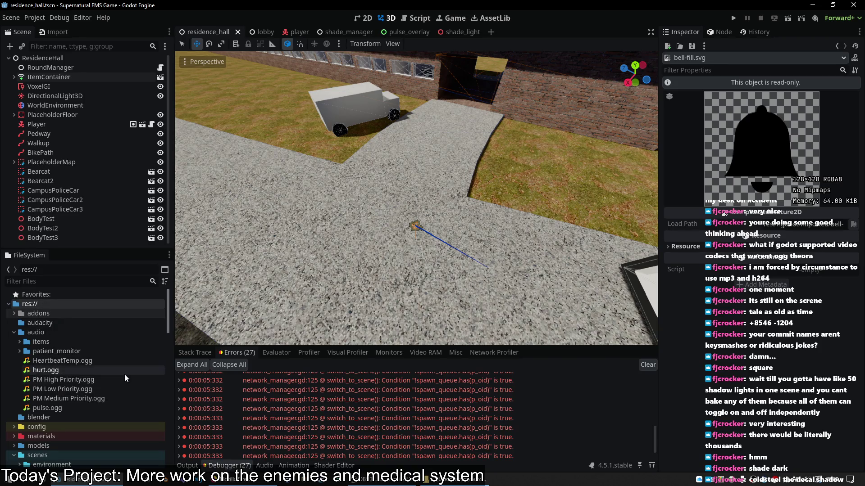
Check git status and commit the textures/ui bell icon change, entering the signing passphrase.
{"action": "type", "text": "git status"}
{"action": "key", "text": "Return"}
{"action": "type", "text": "git add textures/ui"}
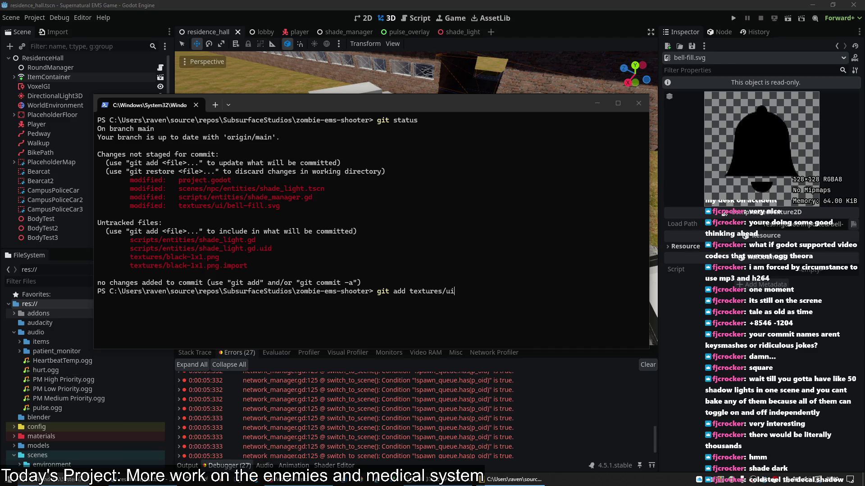
{"action": "key", "text": "Tab"}
{"action": "key", "text": "Return"}
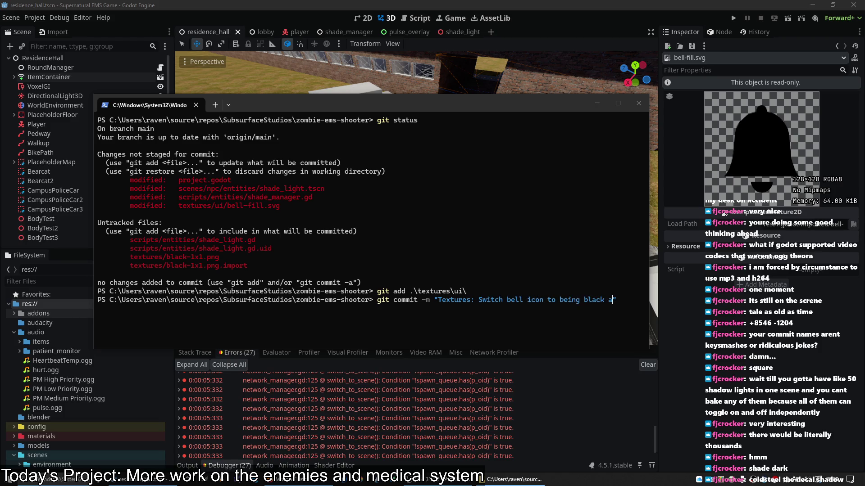
{"action": "type", "text": "********"}
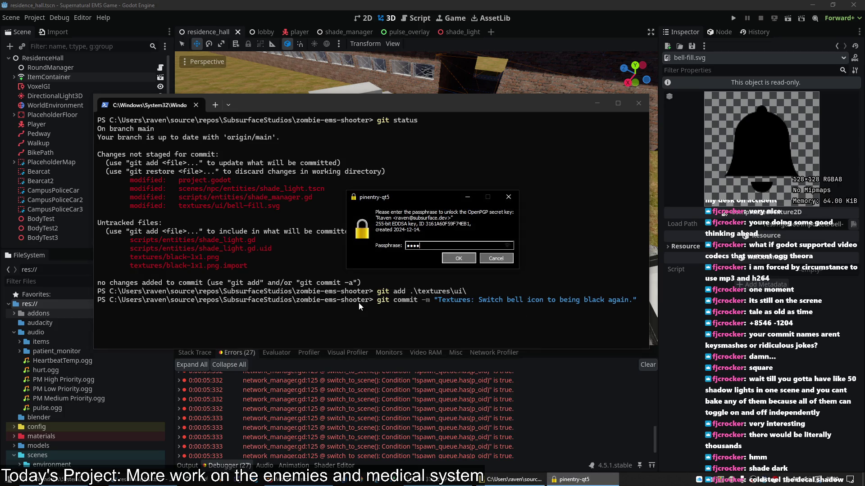
{"action": "key", "text": "Return"}
Commit the remaining decal-based Shade light changes and push both commits to GitHub.
{"action": "type", "text": "git add ."}
{"action": "key", "text": "Return"}
{"action": "type", "text": "g"}
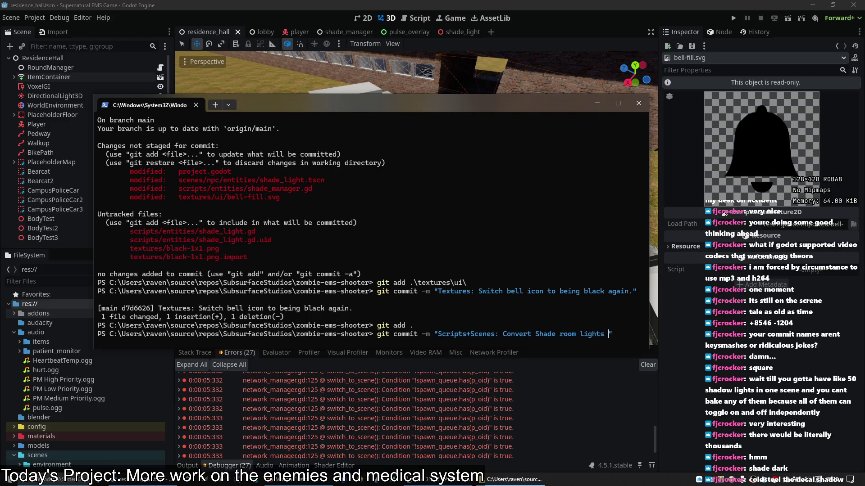
{"action": "type", "text": "se decals."}
{"action": "key", "text": "Return"}
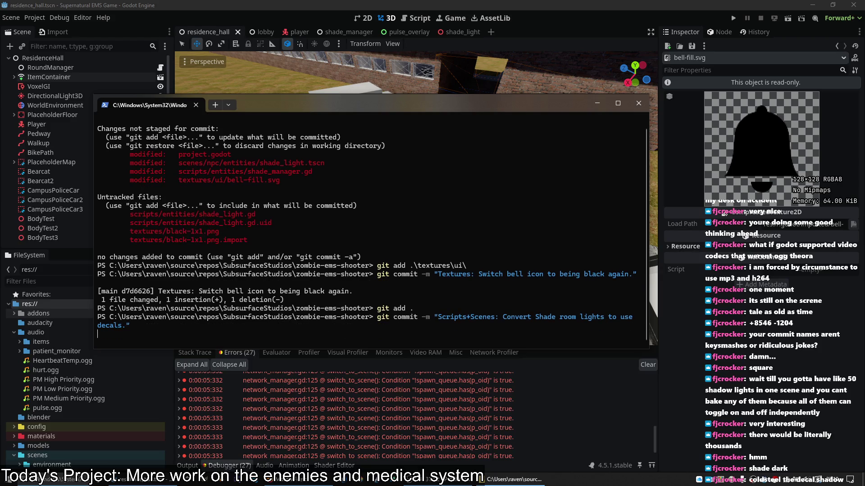
{"action": "type", "text": "ush"}
{"action": "key", "text": "Return"}
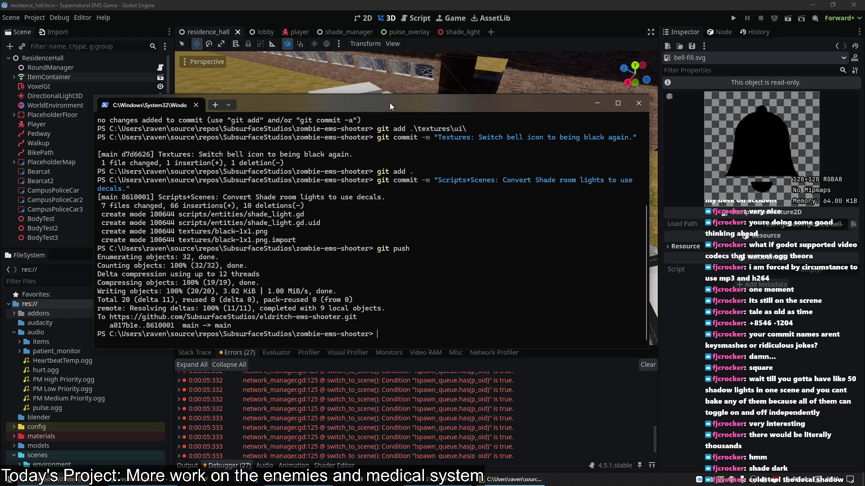
{"action": "mouse_move", "coordinate": [390, 86]}
{"action": "left_mouse_down"}
{"action": "mouse_move", "coordinate": [382, 139]}
{"action": "mouse_move", "coordinate": [391, 245]}
{"action": "mouse_move", "coordinate": [428, 171]}
{"action": "left_mouse_up"}
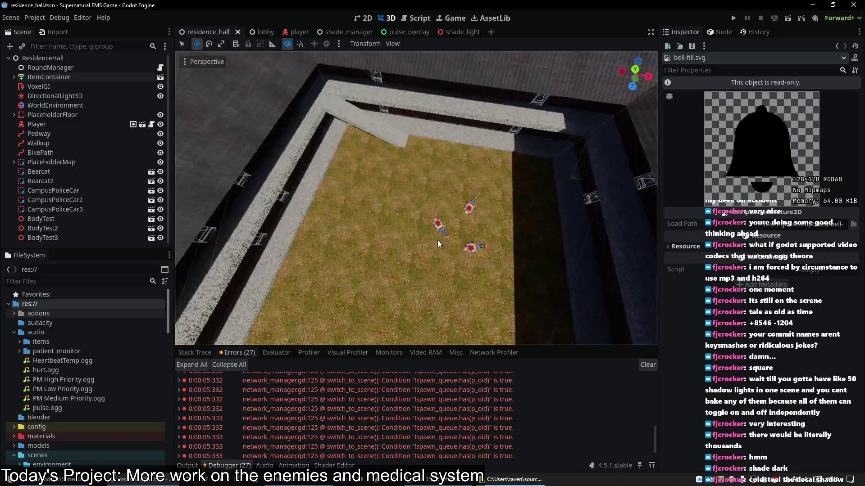
{"action": "left_click", "coordinate": [464, 32]}
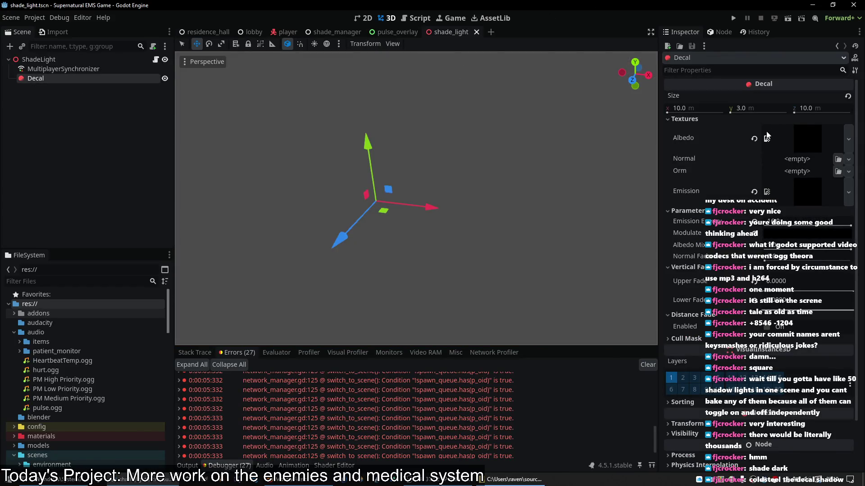
Scroll the FileSystem dock, then start a new image in GIMP.
{"action": "scroll", "coordinate": [92, 407], "scroll_direction": "down", "scroll_amount": 10}
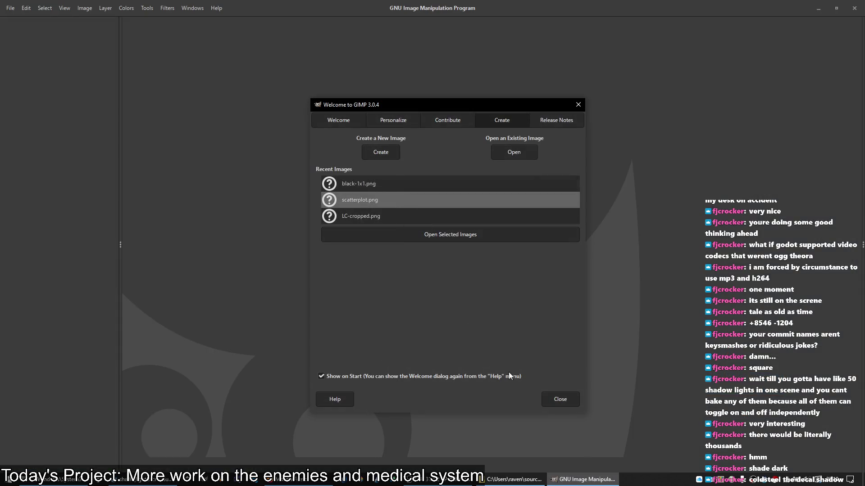
{"action": "left_click", "coordinate": [378, 151]}
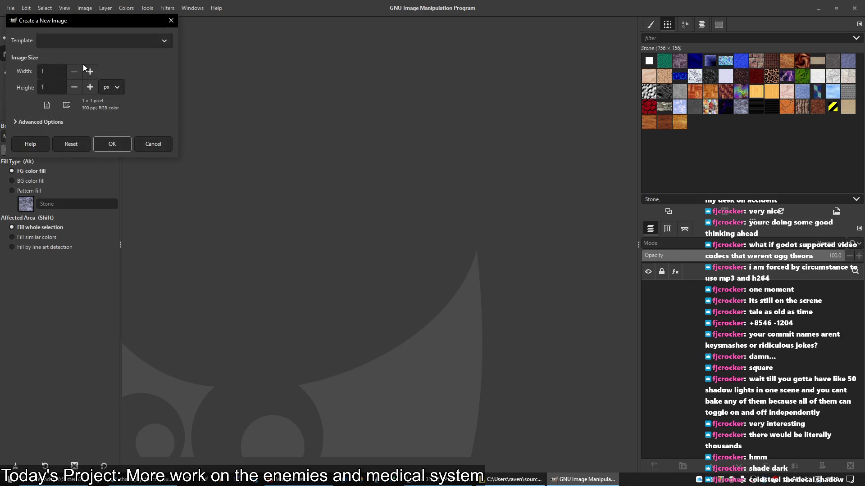
Create the 1×1 pixel image and bucket-fill it white.
{"action": "key", "text": "Return"}
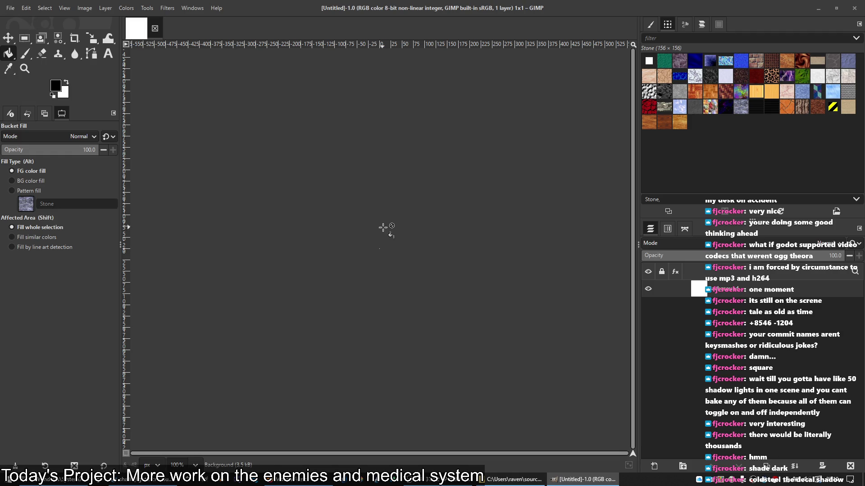
{"action": "scroll", "coordinate": [381, 251], "scroll_direction": "up", "scroll_amount": 10}
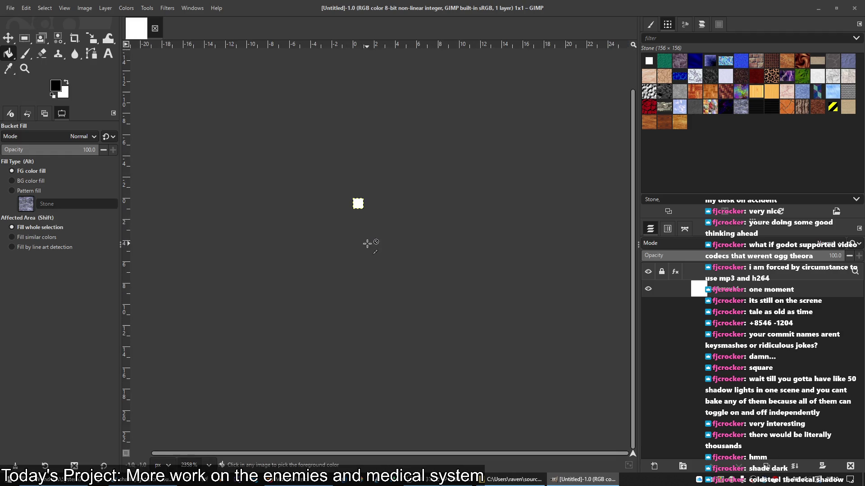
{"action": "left_click", "coordinate": [10, 7]}
{"action": "left_click", "coordinate": [34, 140]}
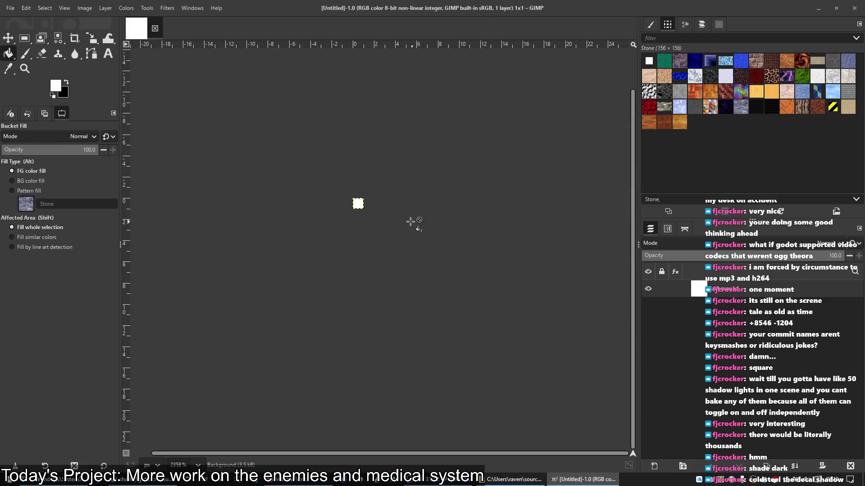
{"action": "scroll", "coordinate": [383, 219], "scroll_direction": "up", "scroll_amount": 3}
{"action": "left_click", "coordinate": [331, 189]}
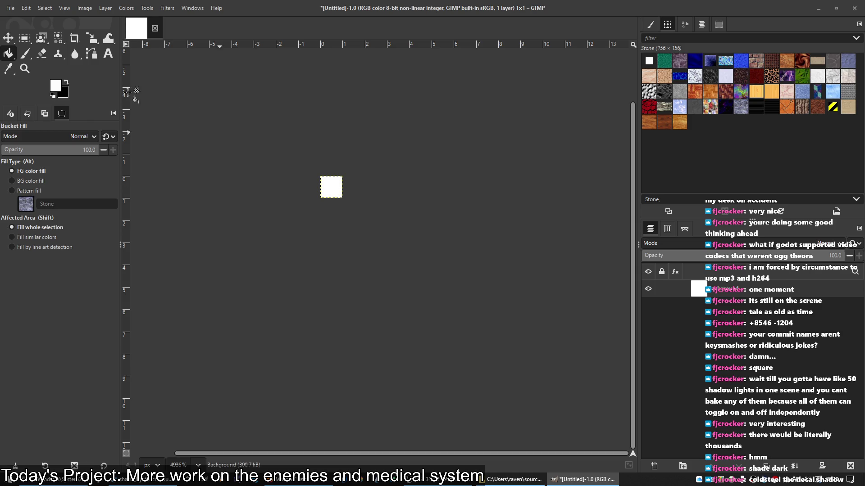
Browse Export As to source/repos/SubsurfaceStudios/zombie-ems-shooter/textures.
{"action": "left_click", "coordinate": [9, 8]}
{"action": "left_click", "coordinate": [34, 139]}
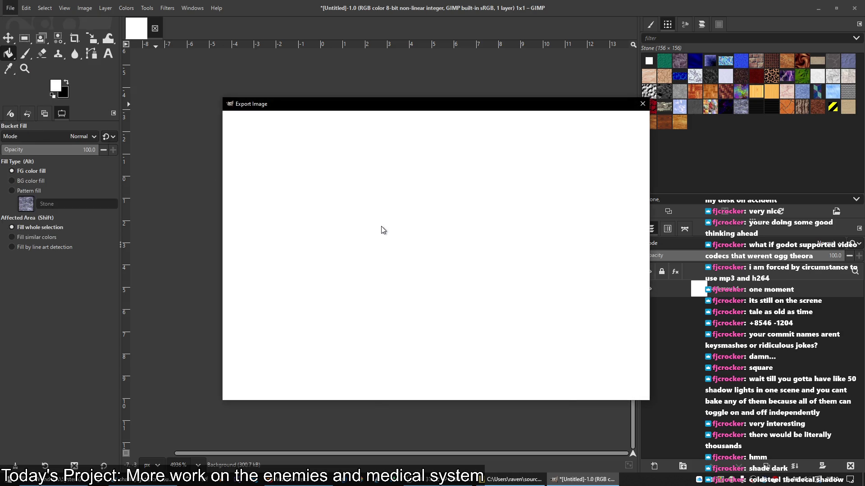
{"action": "left_click", "coordinate": [251, 149]}
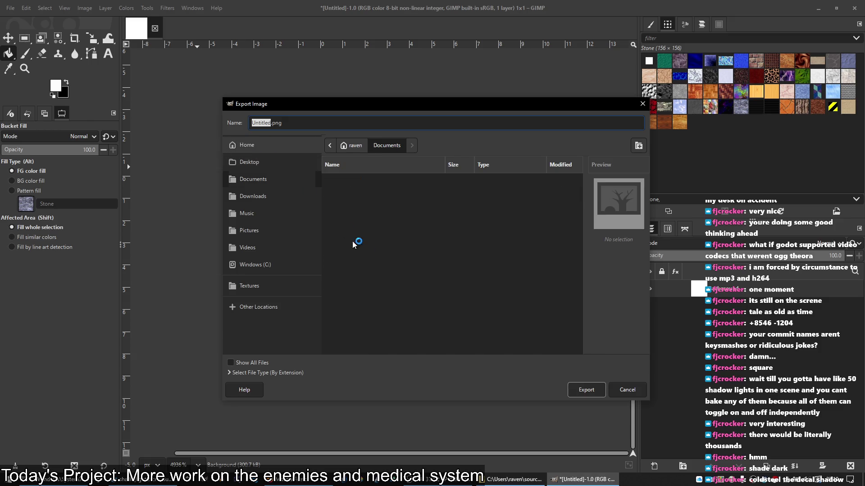
{"action": "scroll", "coordinate": [350, 186], "scroll_direction": "down", "scroll_amount": 10}
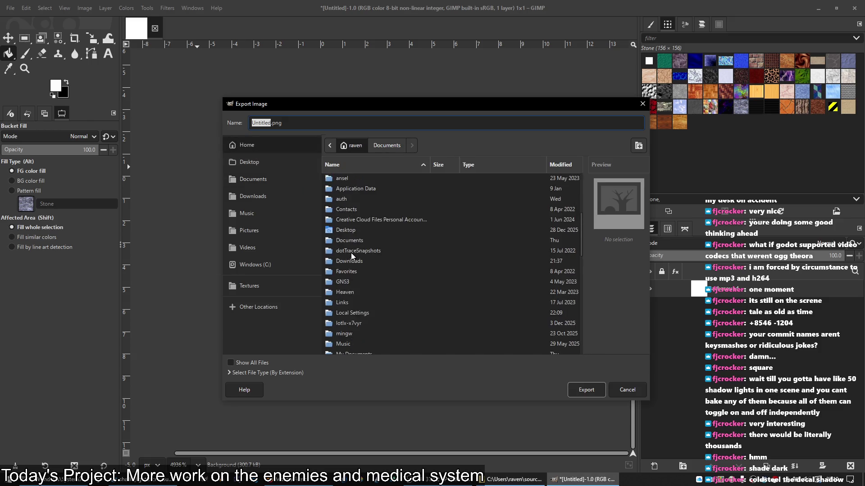
{"action": "double_click", "coordinate": [351, 254]}
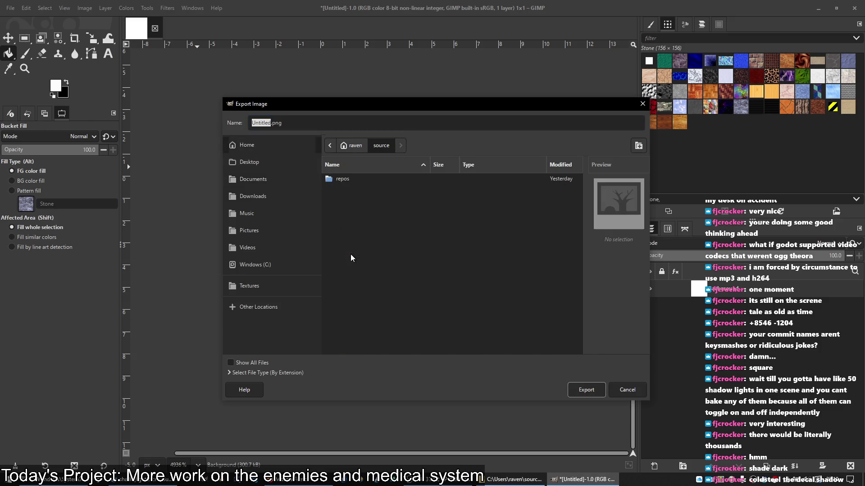
{"action": "double_click", "coordinate": [365, 179]}
{"action": "double_click", "coordinate": [358, 226]}
{"action": "double_click", "coordinate": [365, 179]}
{"action": "left_click", "coordinate": [352, 283]}
{"action": "double_click", "coordinate": [352, 283]}
Export the image as 1x1-white.png, then quit GIMP discarding changes.
{"action": "type", "text": "1x1"}
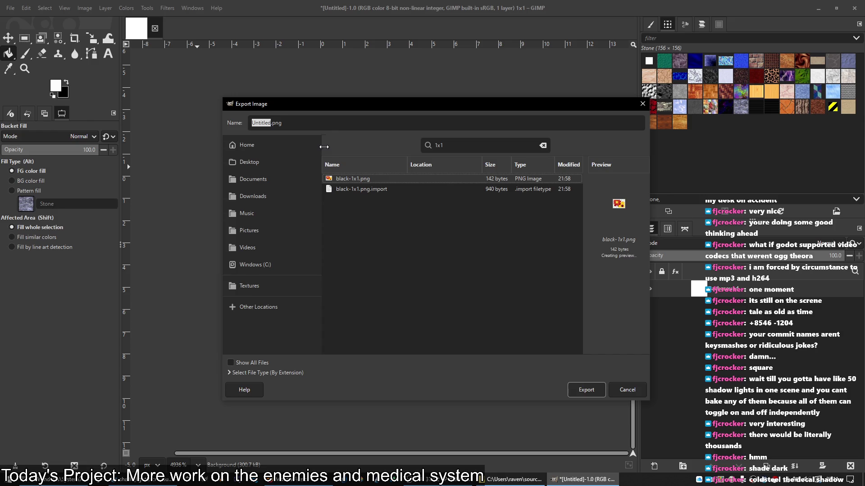
{"action": "left_click", "coordinate": [248, 122]}
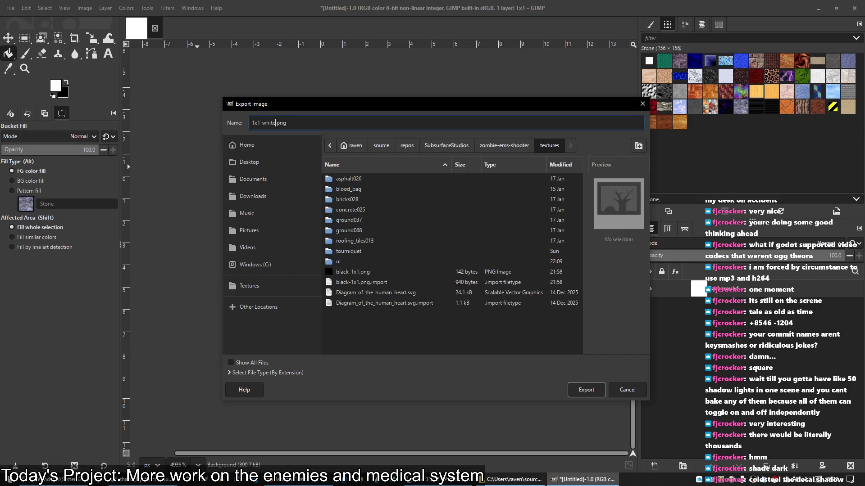
{"action": "key", "text": "Return"}
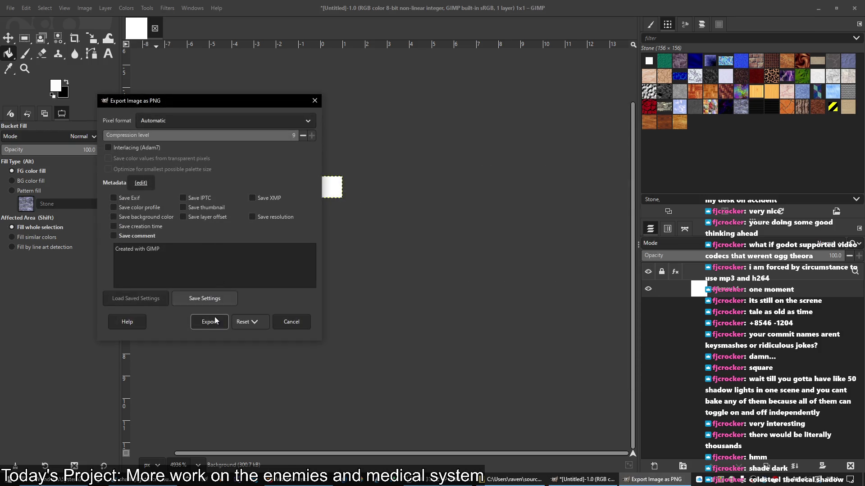
{"action": "left_click", "coordinate": [216, 320]}
{"action": "left_click", "coordinate": [856, 8]}
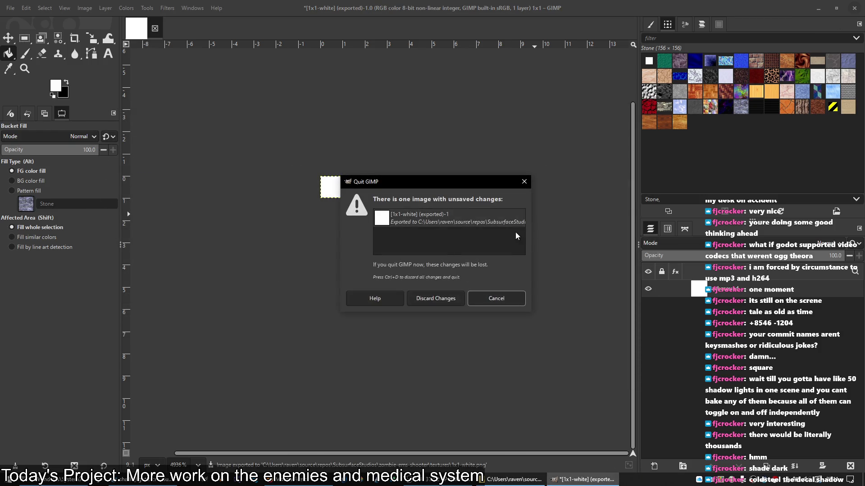
{"action": "left_click", "coordinate": [434, 298]}
Clear the Decal's albedo and emission textures, load 1x1-white.png as albedo, reset emission energy.
{"action": "left_click", "coordinate": [754, 138]}
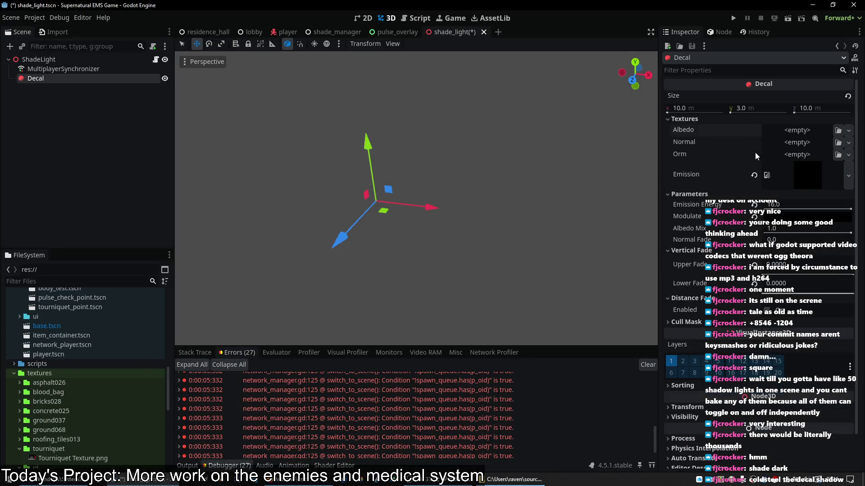
{"action": "left_click", "coordinate": [754, 175]}
{"action": "left_click", "coordinate": [838, 131]}
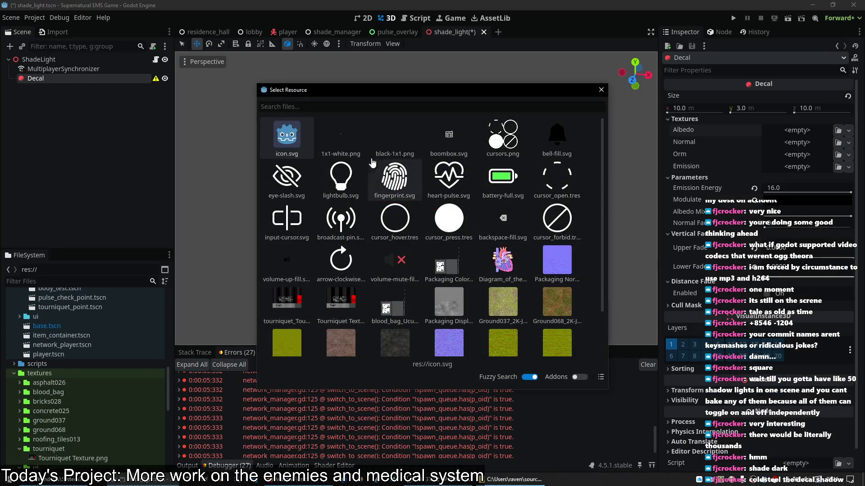
{"action": "double_click", "coordinate": [358, 142]}
{"action": "left_click", "coordinate": [754, 205]}
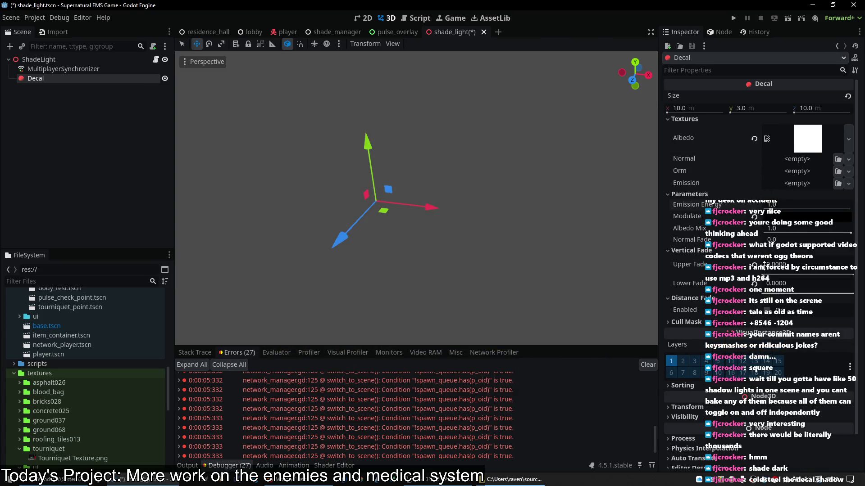
Brighten the Decal's Modulate colour, save shade_light, and return to the residence_hall scene.
{"action": "left_click", "coordinate": [778, 217]}
{"action": "mouse_move", "coordinate": [855, 320]}
{"action": "left_mouse_down"}
{"action": "mouse_move", "coordinate": [856, 310]}
{"action": "mouse_move", "coordinate": [862, 327]}
{"action": "left_mouse_up"}
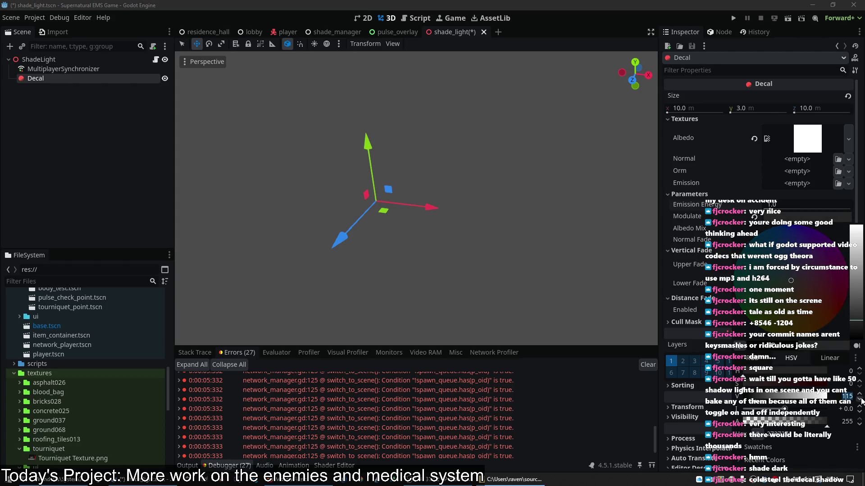
{"action": "key", "text": "Escape"}
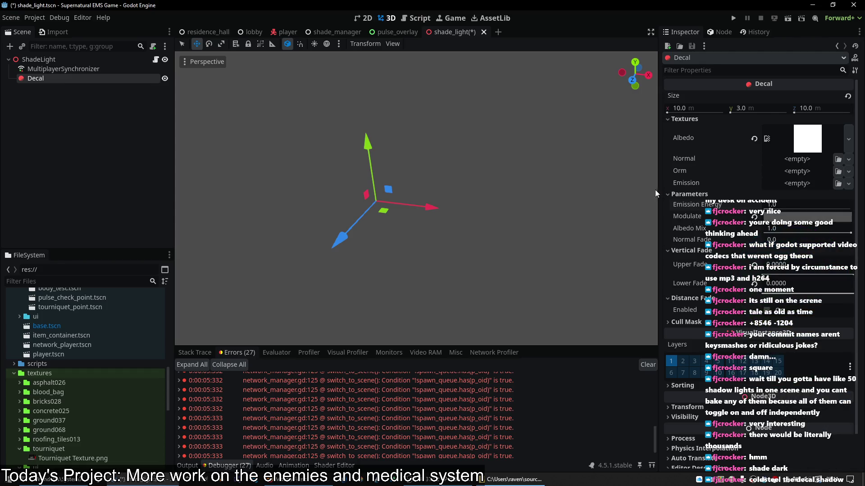
{"action": "key", "text": "ctrl+s"}
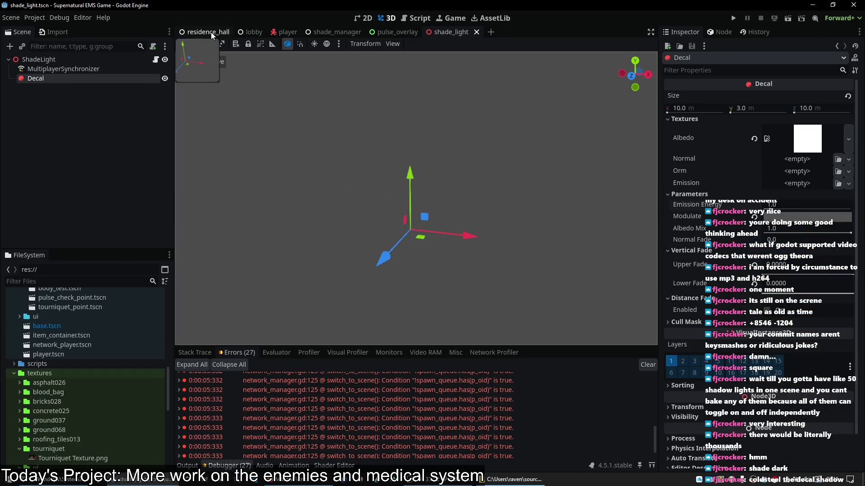
{"action": "left_click", "coordinate": [208, 31]}
{"action": "left_click_drag", "start_coordinate": [491, 203], "coordinate": [491, 175]}
Run the project, host the lobby, and ready up for the residence hall level.
{"action": "left_click", "coordinate": [733, 18]}
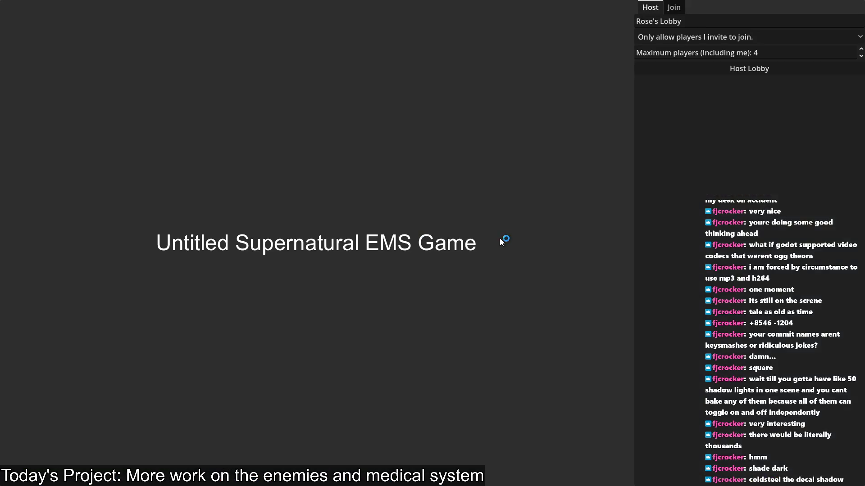
{"action": "left_click", "coordinate": [743, 68]}
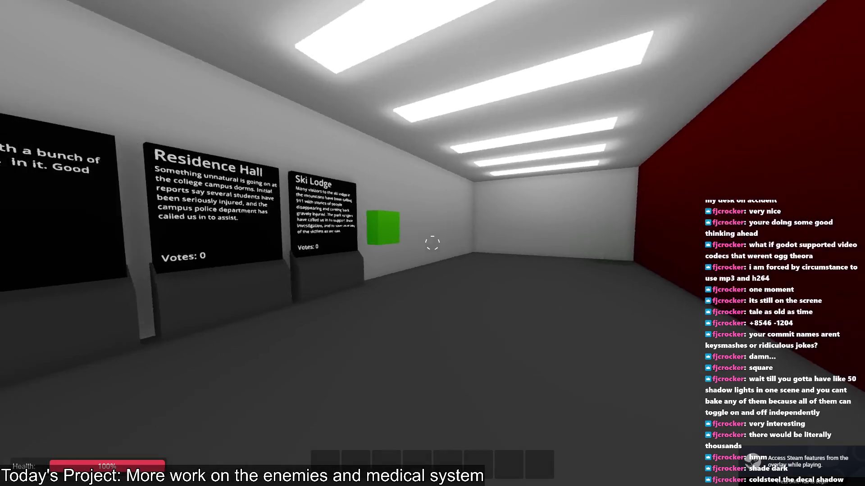
{"action": "key", "text": "e"}
Pick up the lightbulb, radio and flashbang, walk the brick tunnel, then return to the editor.
{"action": "key", "text": "w"}
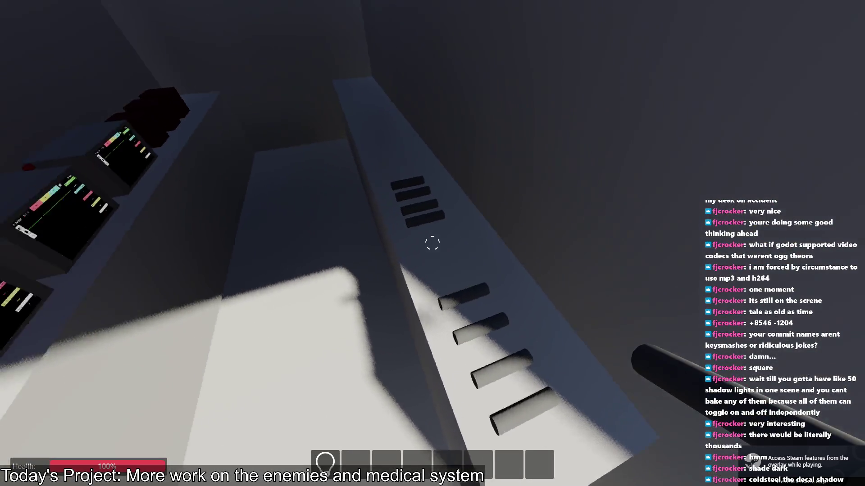
{"action": "key", "text": "e"}
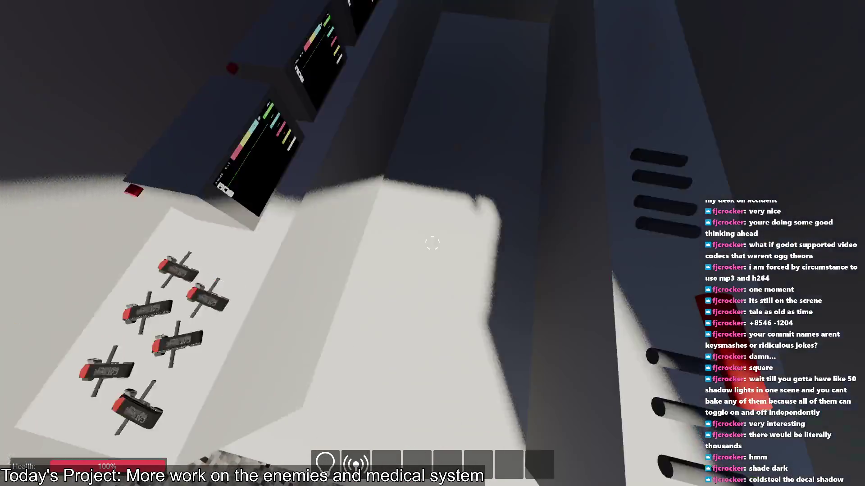
{"action": "key", "text": "e"}
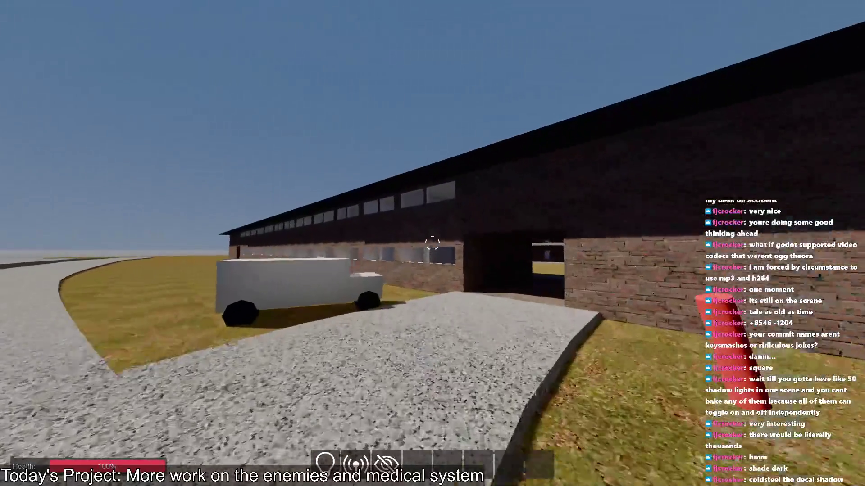
{"action": "key", "text": "w"}
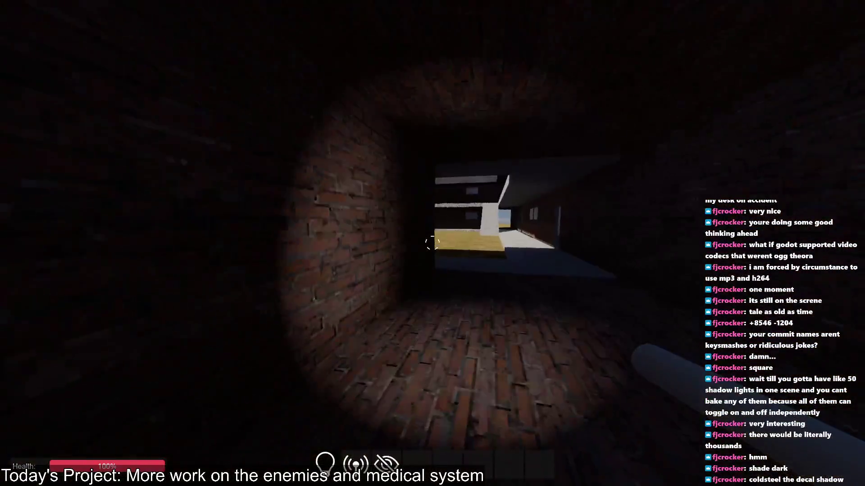
{"action": "key", "text": "alt+Tab"}
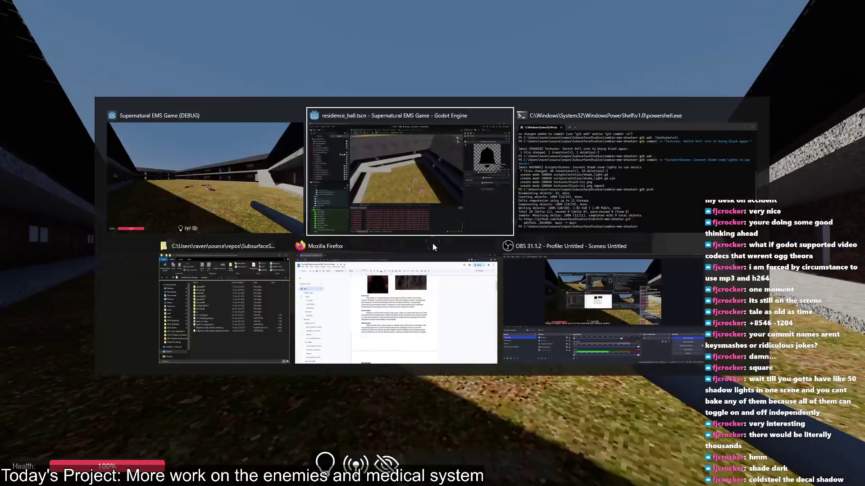
{"action": "scroll", "coordinate": [64, 103], "scroll_direction": "down", "scroll_amount": 1}
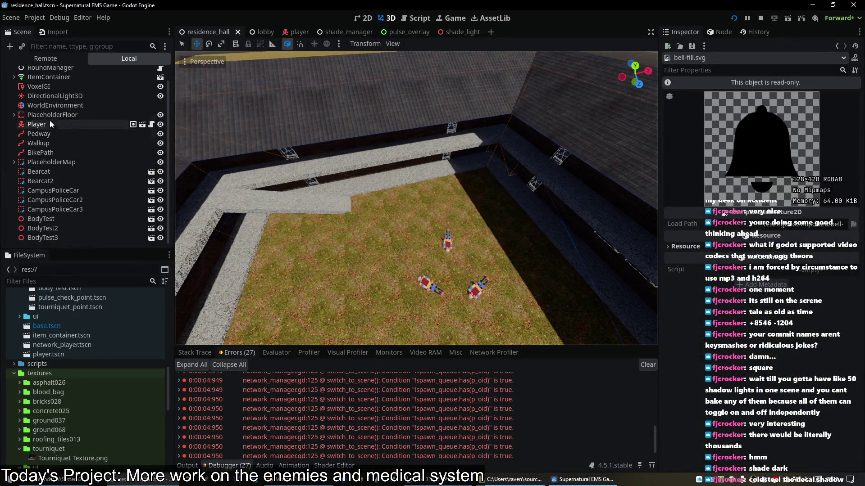
In the Remote scene tree, inspect ResidenceHall > ShadeManager > Lights > ShadeLight's Decal (9.55 × 2.8 × 10.05 m).
{"action": "left_click", "coordinate": [70, 59]}
{"action": "left_click", "coordinate": [63, 120]}
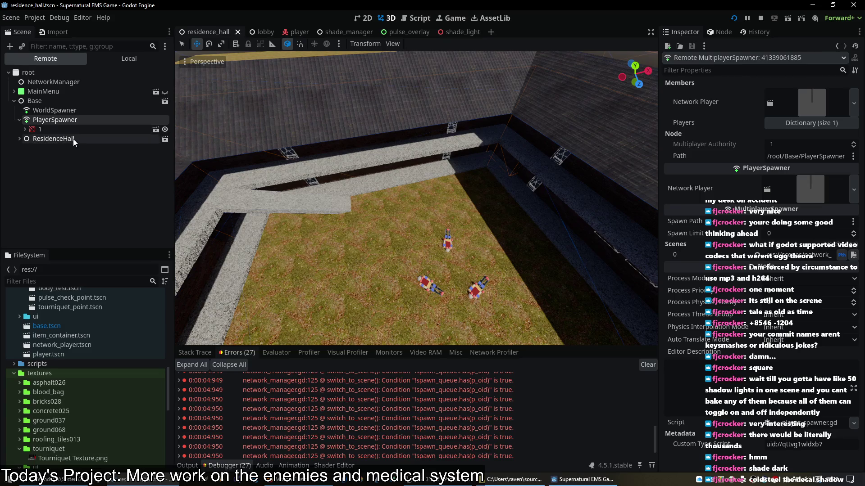
{"action": "left_click", "coordinate": [73, 139]}
{"action": "left_click", "coordinate": [70, 235]}
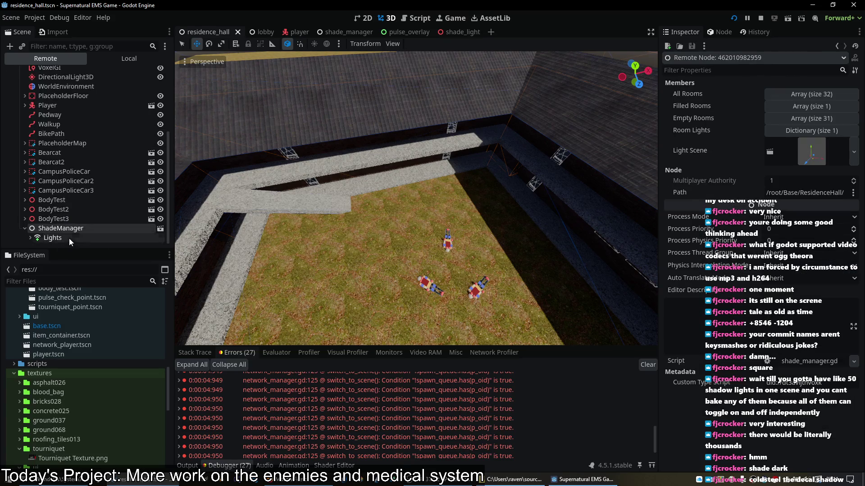
{"action": "left_click", "coordinate": [68, 238]}
{"action": "left_click", "coordinate": [68, 239]}
{"action": "left_click", "coordinate": [65, 237]}
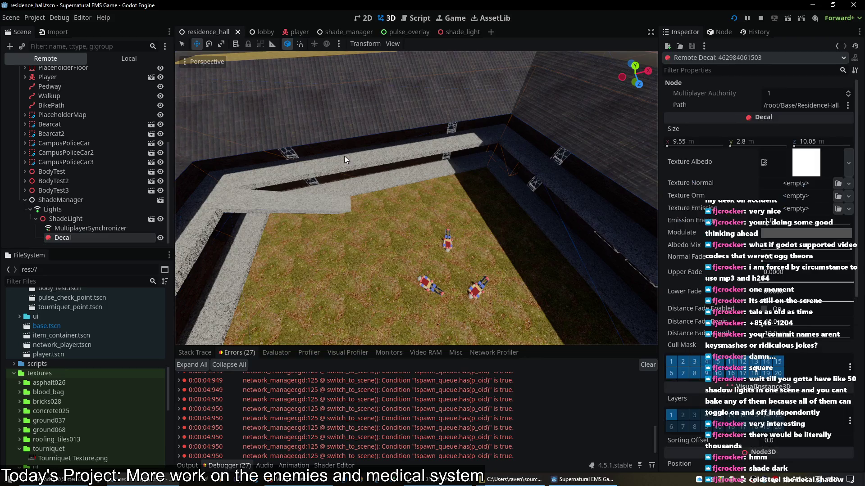
Switch back to the running game window.
{"action": "key", "text": "alt+Tab"}
{"action": "key", "text": "alt+Tab"}
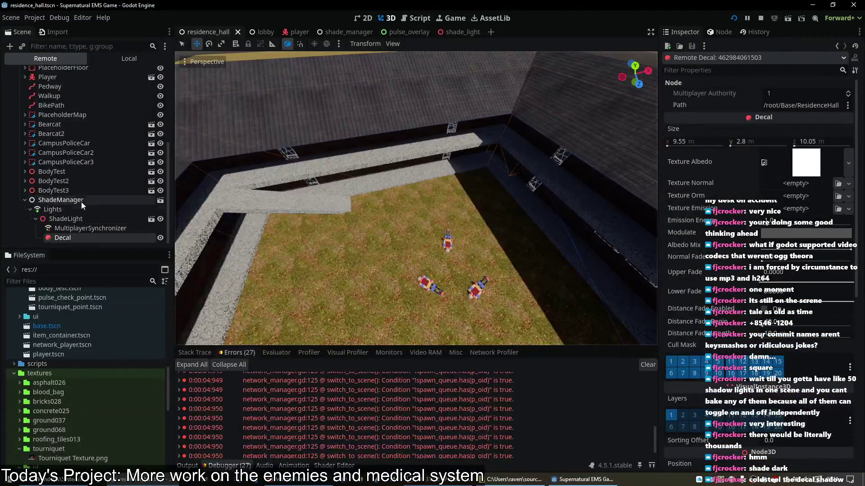
{"action": "scroll", "coordinate": [82, 205], "scroll_direction": "up", "scroll_amount": 2}
{"action": "key", "text": "alt+Tab"}
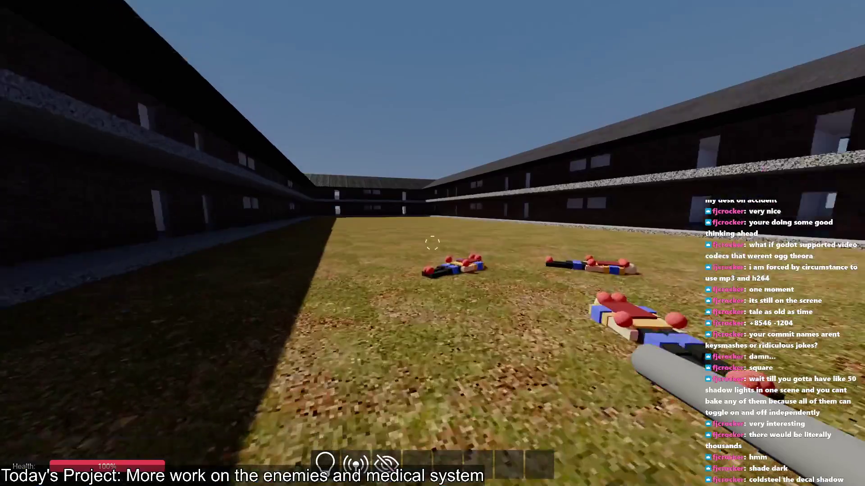
Walk across the courtyard to the window in the right building's brick wall, then step back.
{"action": "key", "text": "alt+Tab"}
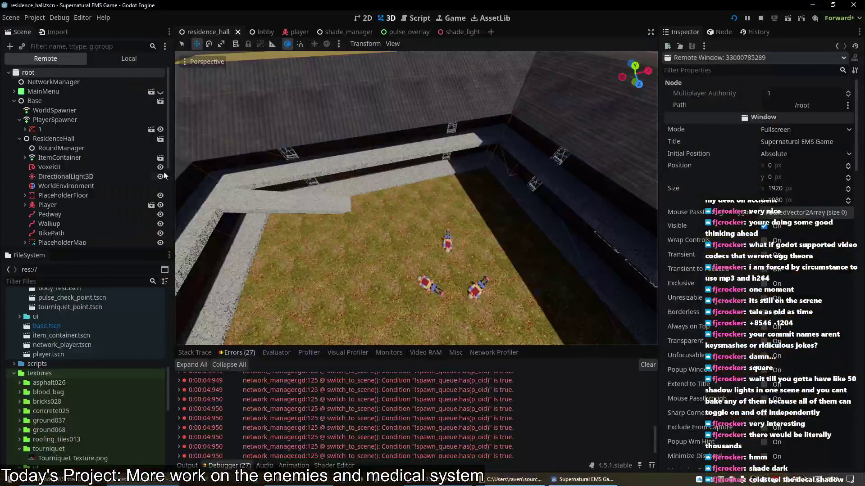
{"action": "key", "text": "alt+Tab"}
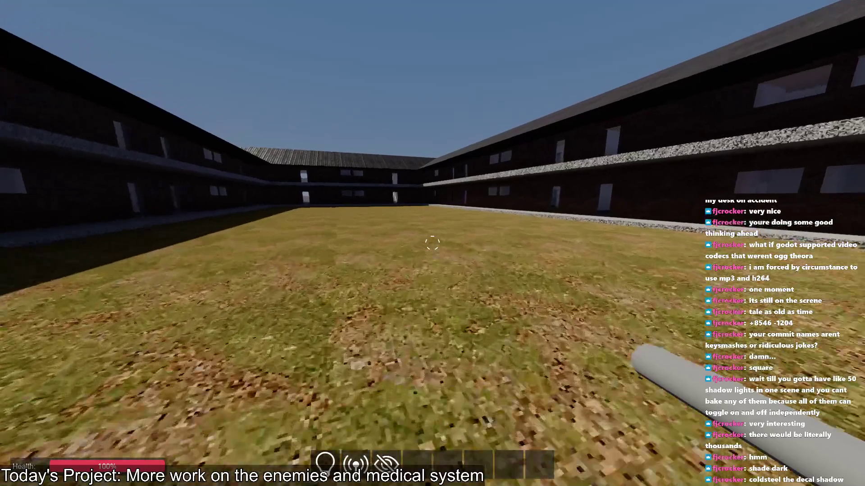
{"action": "key", "text": "w"}
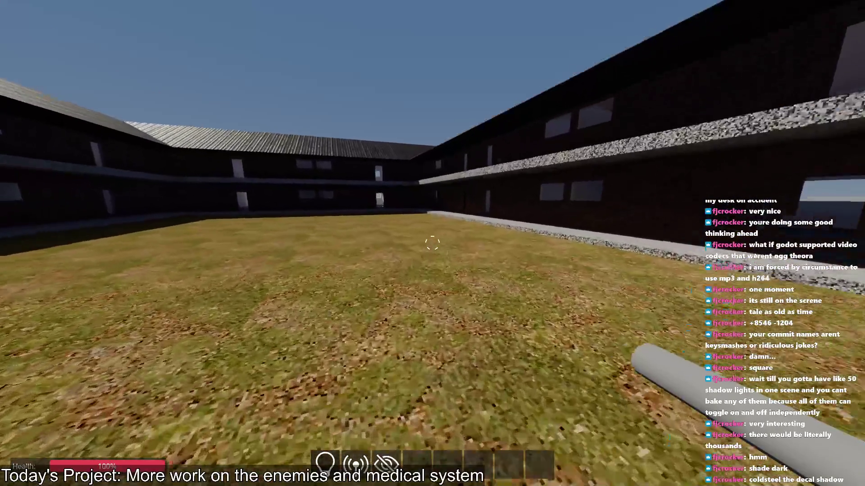
{"action": "key", "text": "w"}
{"action": "key", "text": "w"}
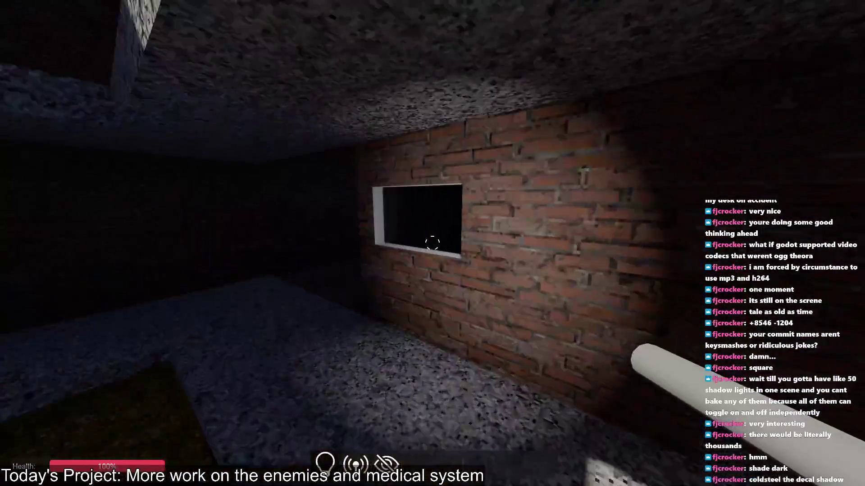
{"action": "key", "text": "w"}
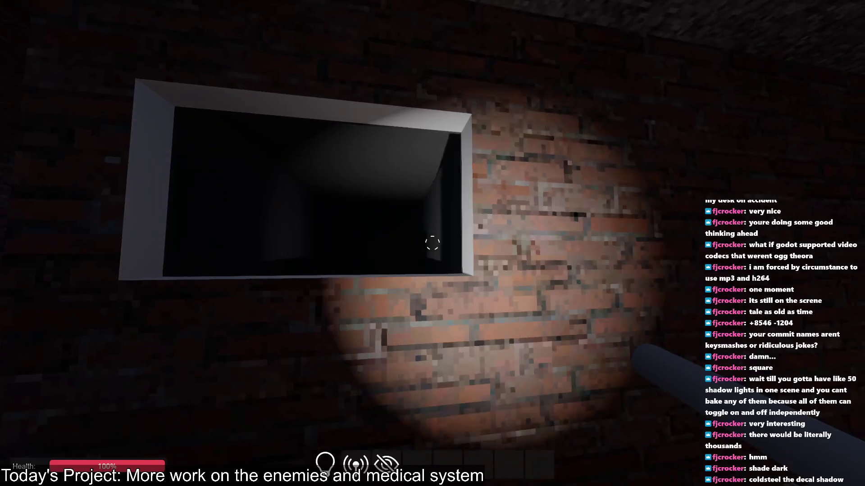
{"action": "key", "text": "s"}
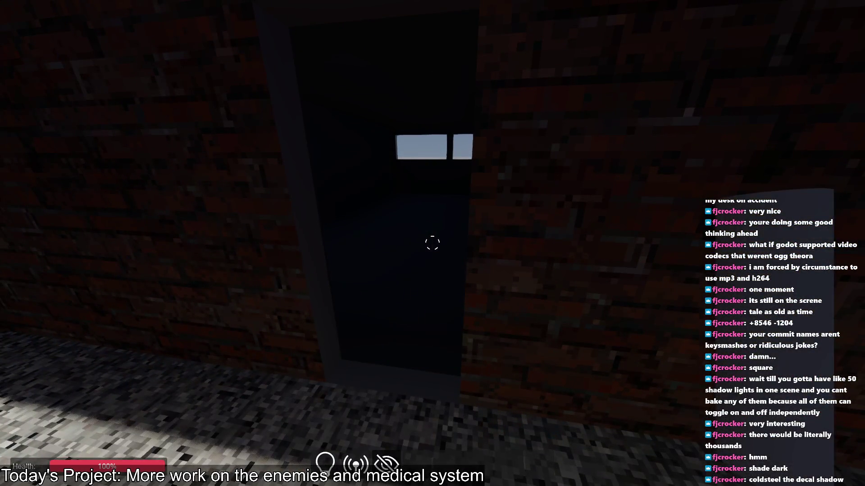
Back onto the grass, sidestep right, and walk through the dark doorway into the room.
{"action": "key", "text": "s"}
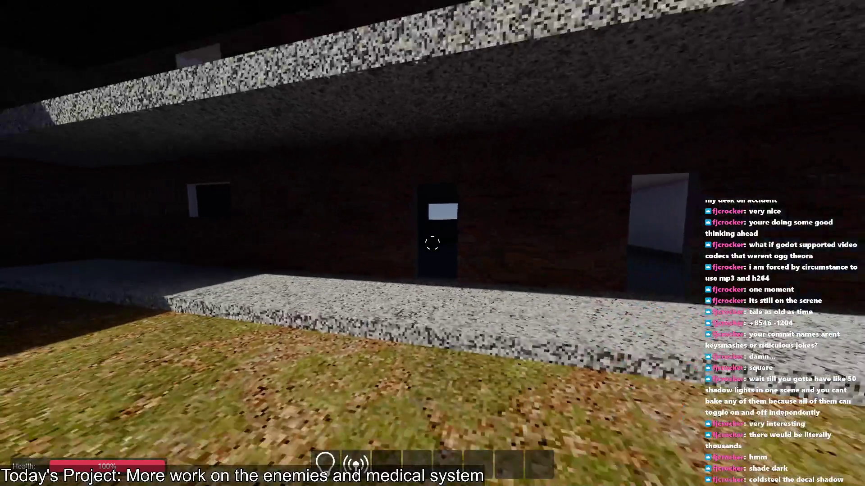
{"action": "key", "text": "s"}
{"action": "key", "text": "d"}
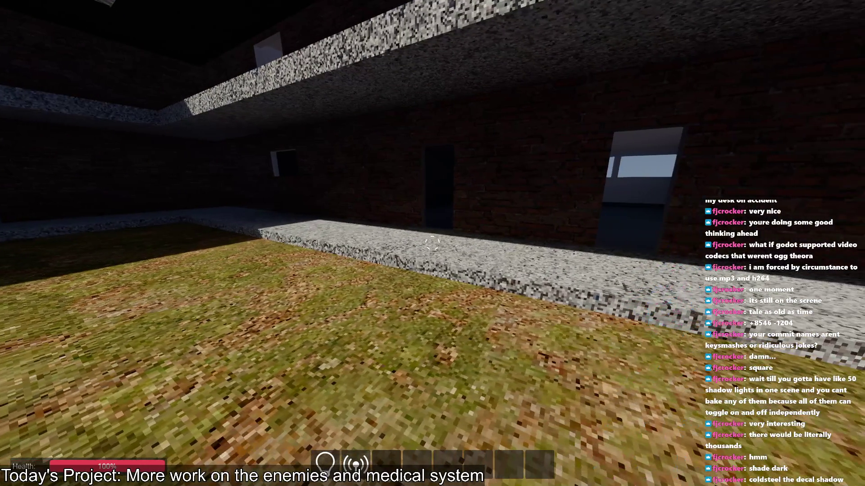
{"action": "key", "text": "w"}
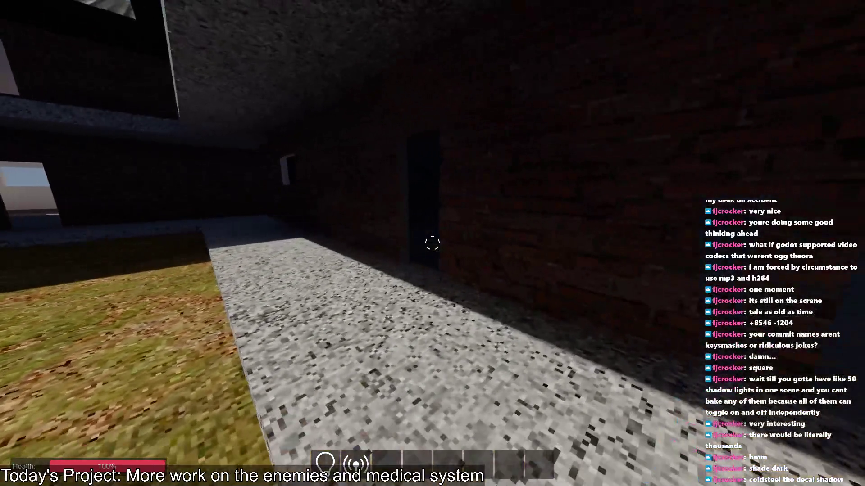
{"action": "key", "text": "w"}
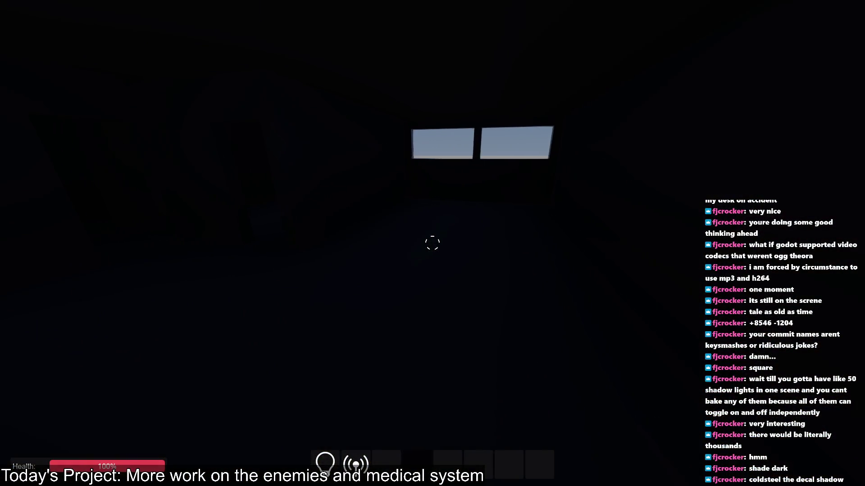
{"action": "key", "text": "f"}
{"action": "key", "text": "f"}
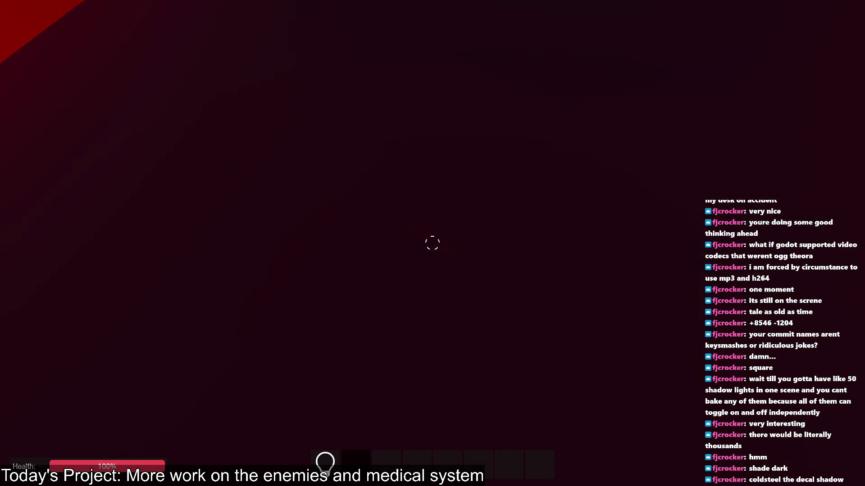
Equip and stow the red signal item, then walk past the central block and pick up the radio.
{"action": "key", "text": "f"}
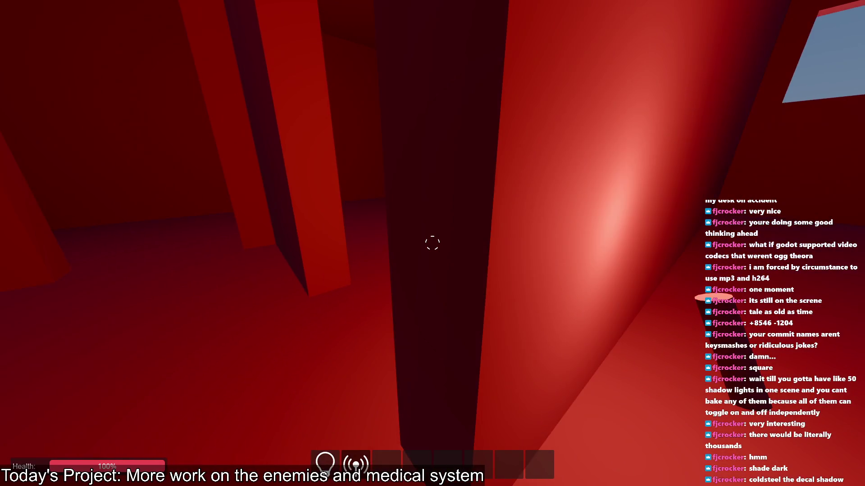
{"action": "key", "text": "f"}
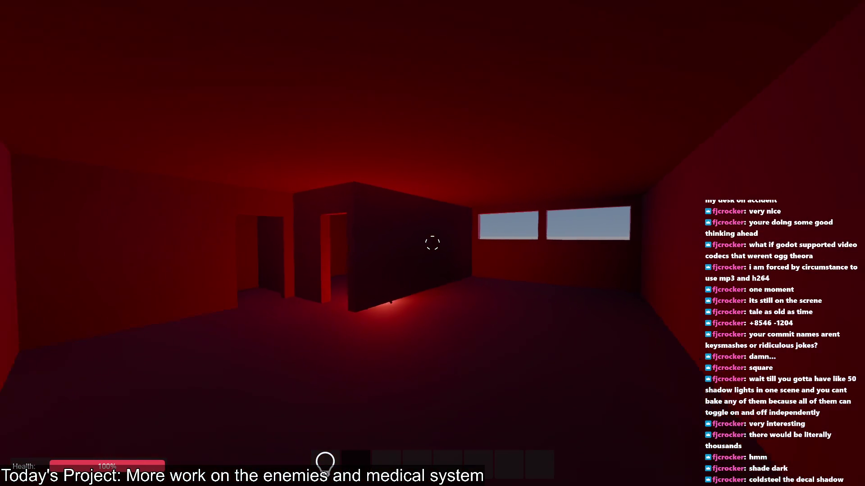
{"action": "key", "text": "w"}
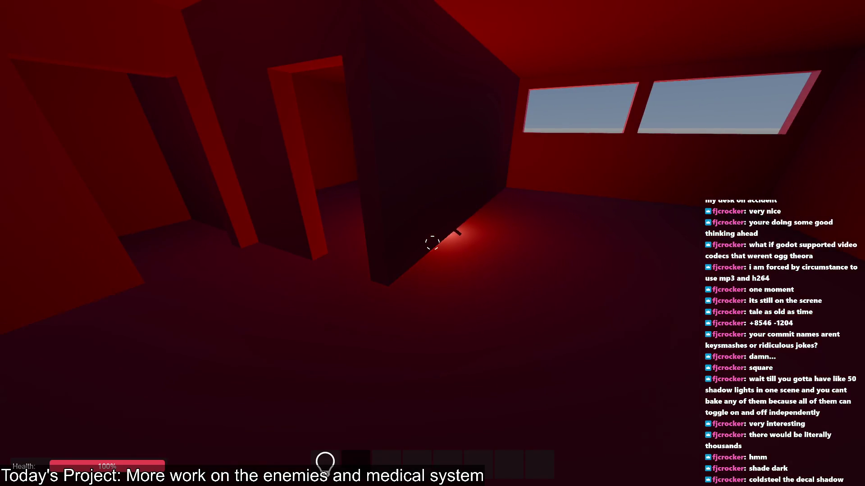
{"action": "key", "text": "w"}
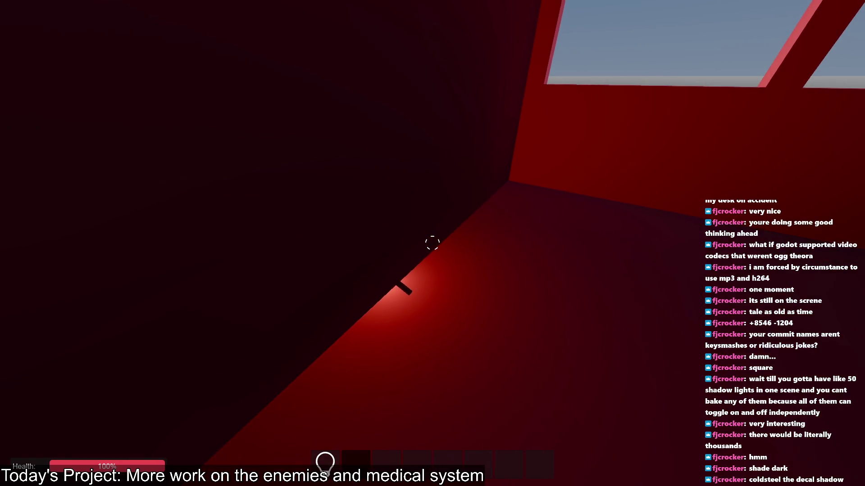
{"action": "key", "text": "e"}
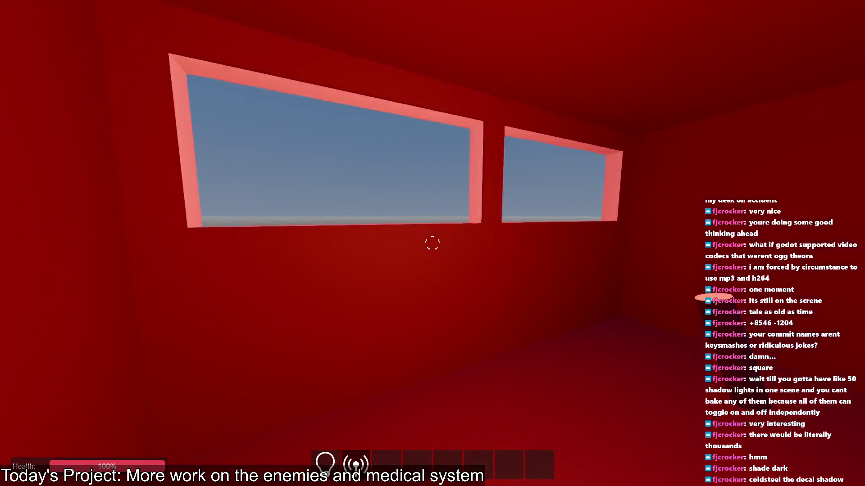
Switch on the flashlight, walk out to the courtyard, and drop the held red item on the grass.
{"action": "key", "text": "q"}
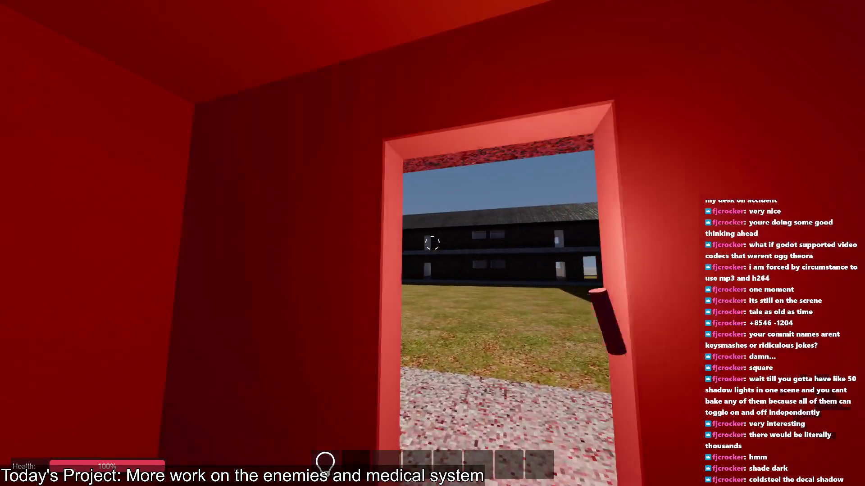
{"action": "mouse_move", "coordinate": [432, 243]}
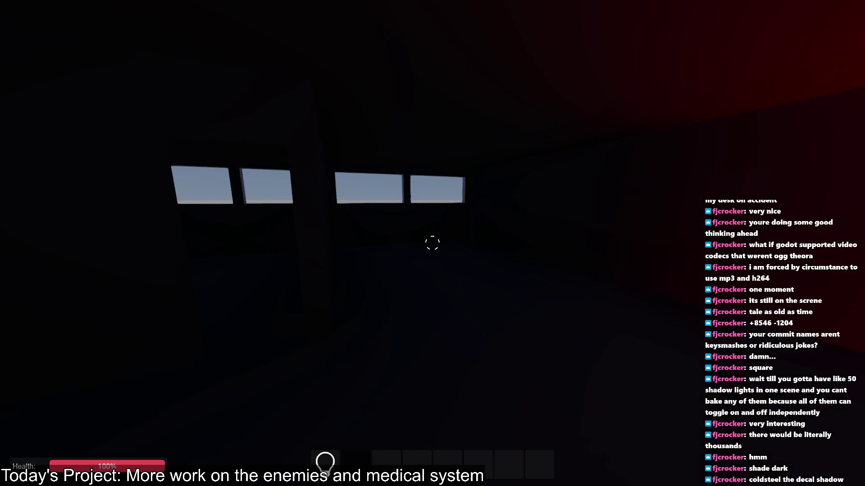
{"action": "left_click", "coordinate": [432, 243]}
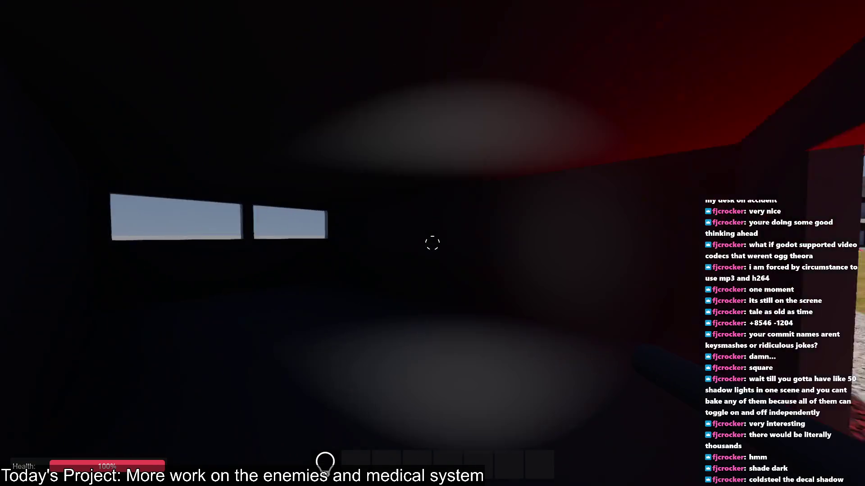
{"action": "mouse_move", "coordinate": [432, 243]}
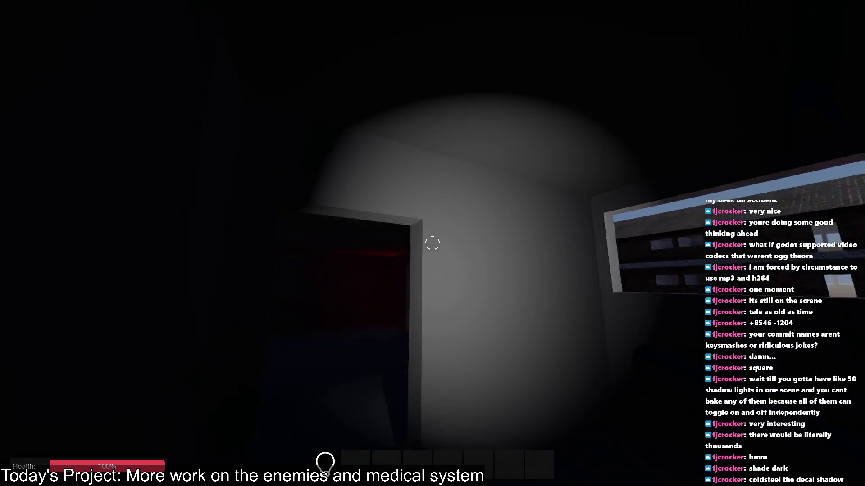
{"action": "key", "text": "w"}
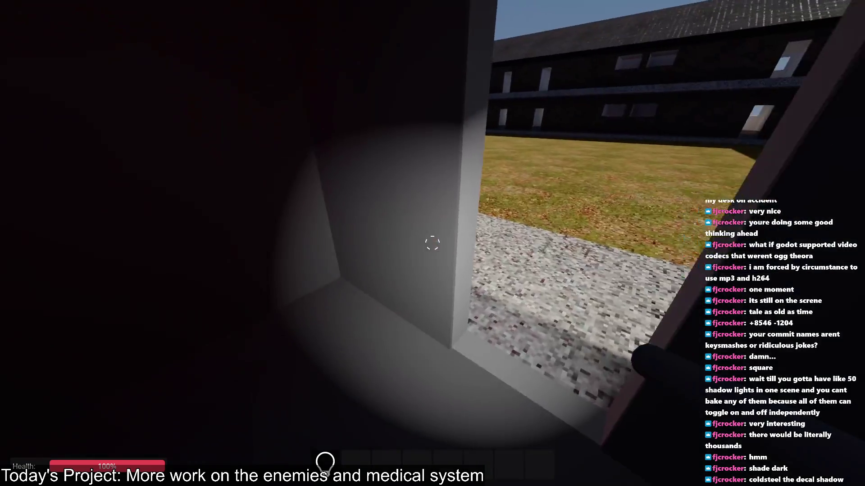
{"action": "key", "text": "q"}
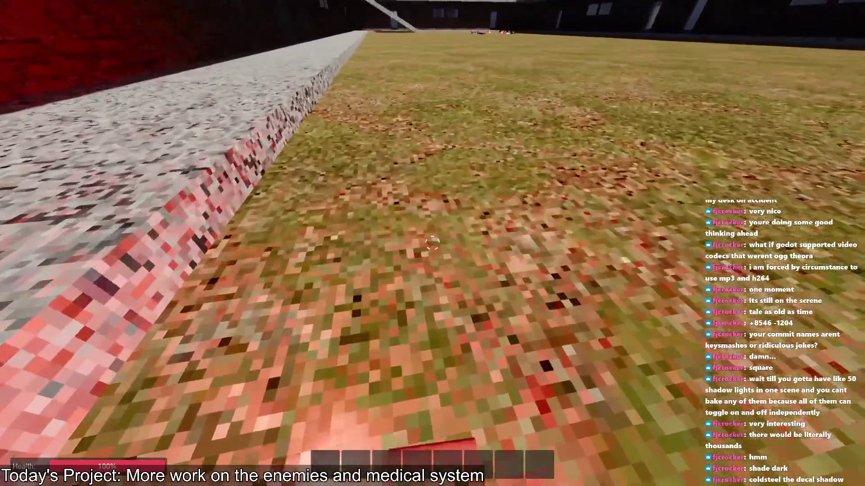
Pick the dropped red item back up and walk around toward the courtyard building.
{"action": "key", "text": "e"}
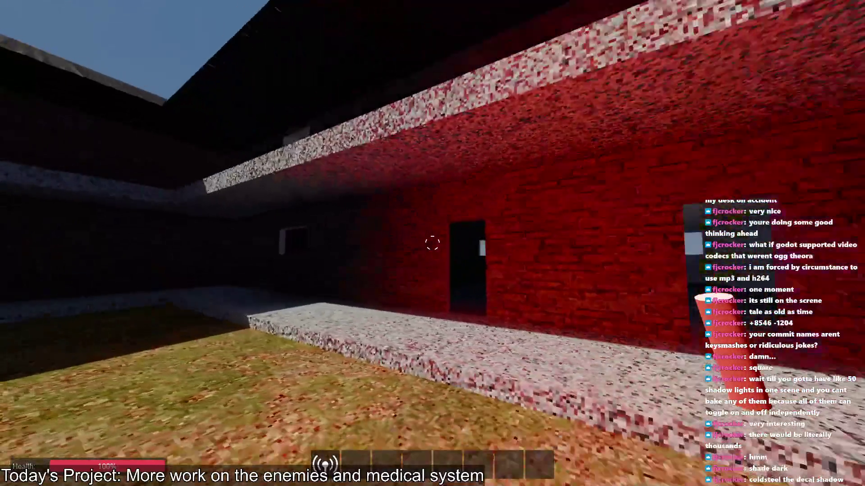
{"action": "key", "text": "s"}
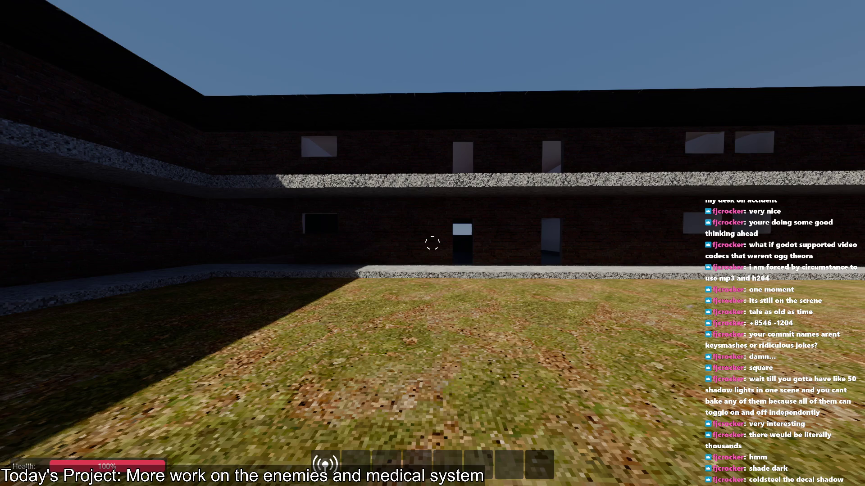
{"action": "key", "text": "w"}
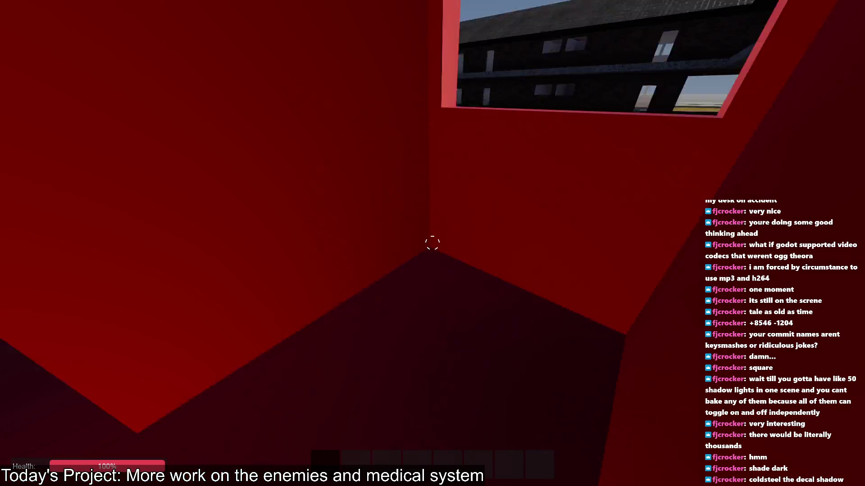
Walk into the red-lit room, pick up the glowing road flare, and throw it onto the floor.
{"action": "key", "text": "w"}
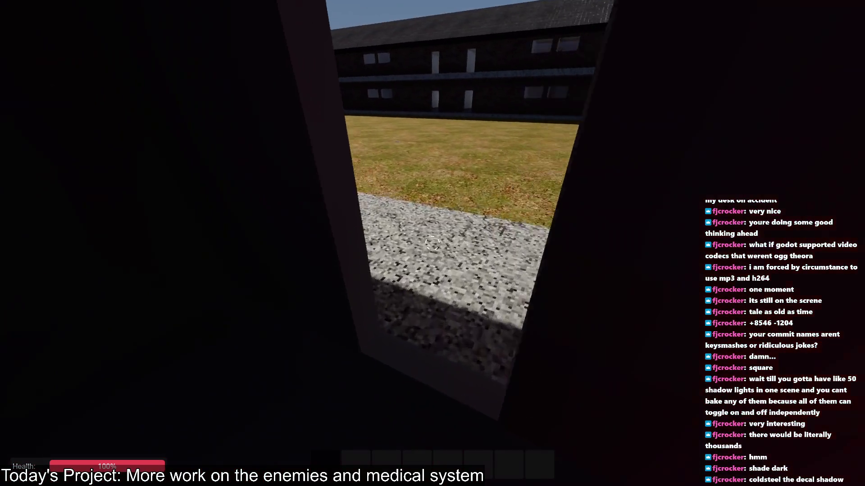
{"action": "key", "text": "s"}
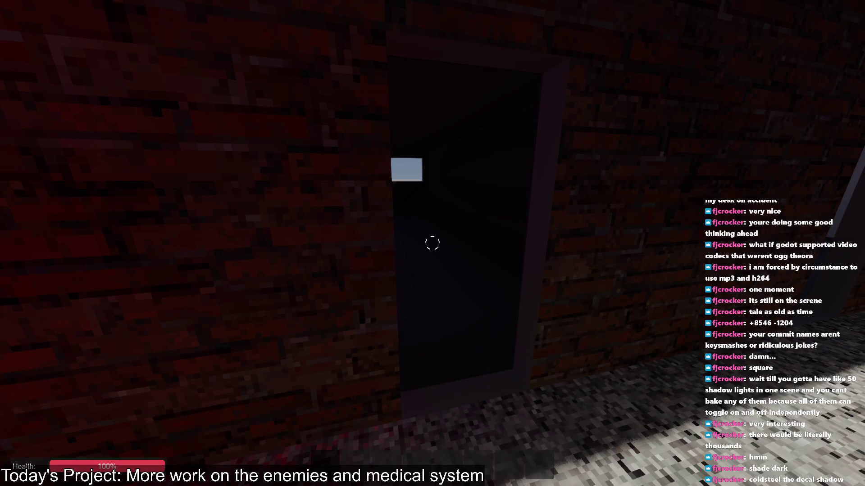
{"action": "key", "text": "w"}
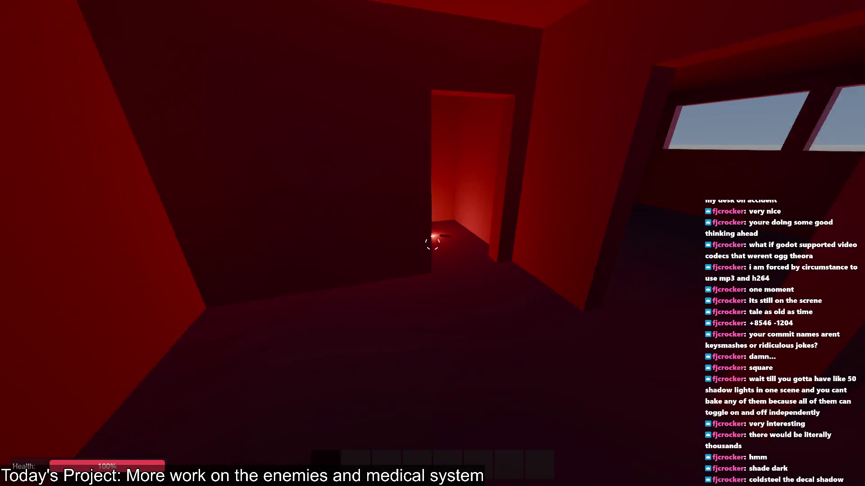
{"action": "key", "text": "w"}
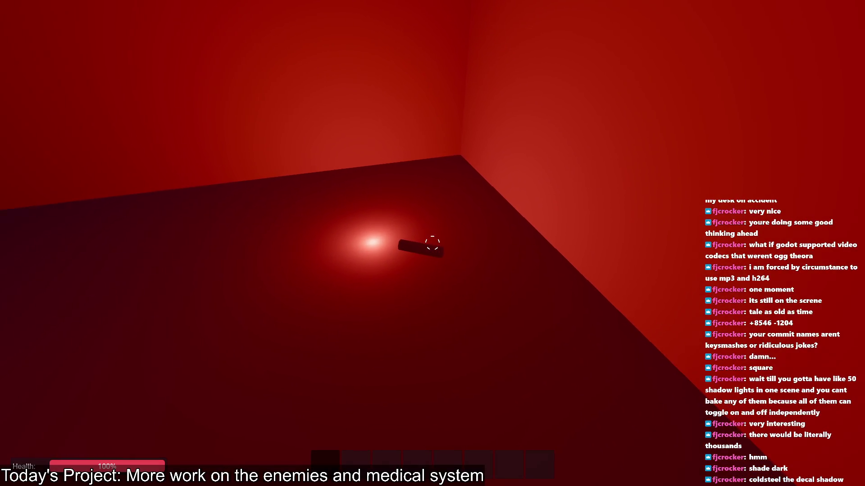
{"action": "key", "text": "e"}
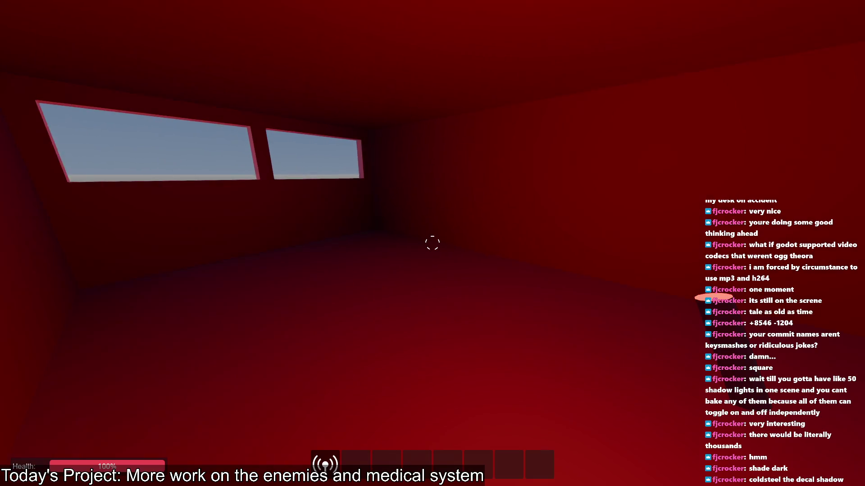
{"action": "left_click", "coordinate": [432, 243]}
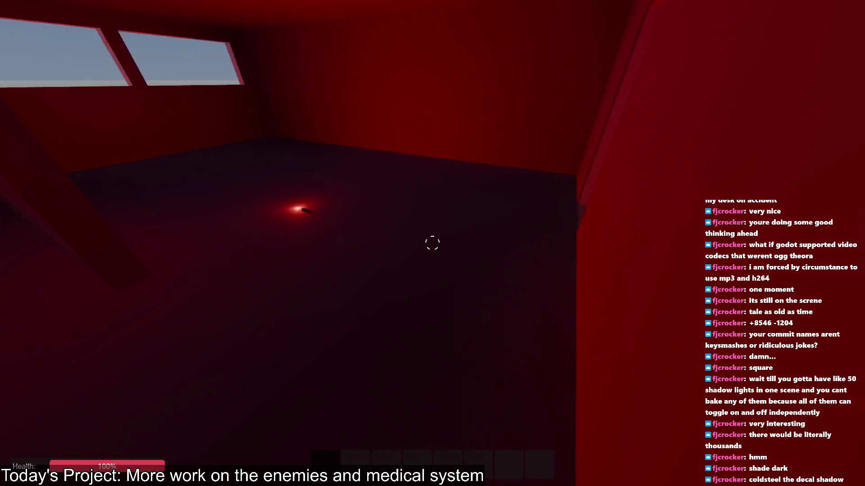
Walk along the window wall and out the doorway onto the shaded walkway.
{"action": "key", "text": "w"}
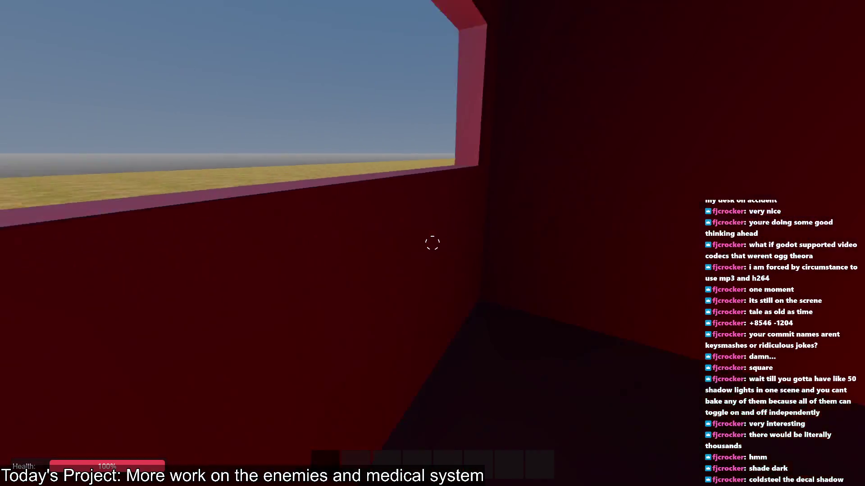
{"action": "key", "text": "w"}
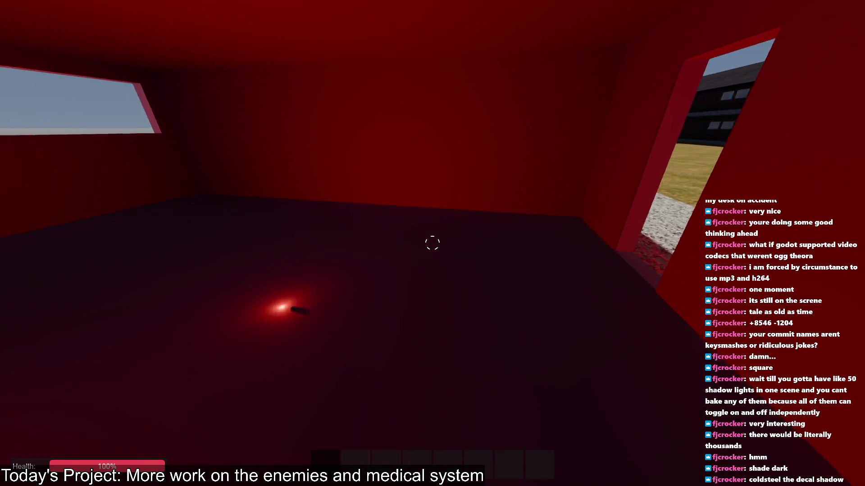
{"action": "key", "text": "w"}
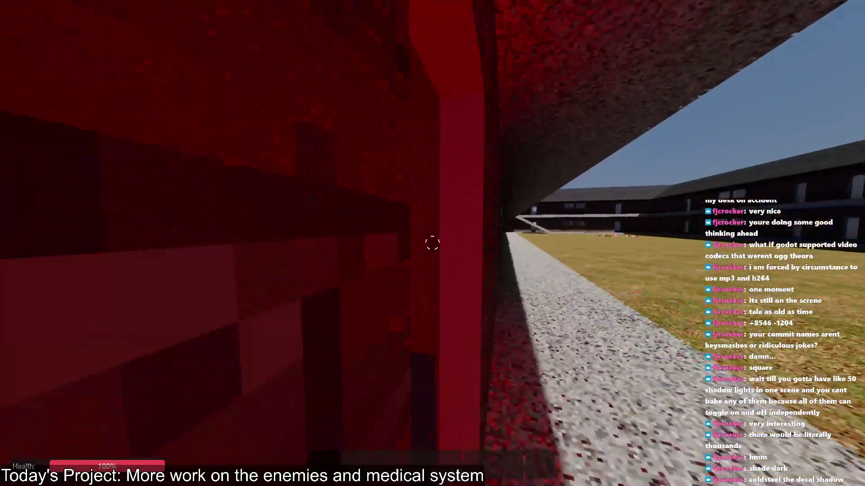
{"action": "key", "text": "w"}
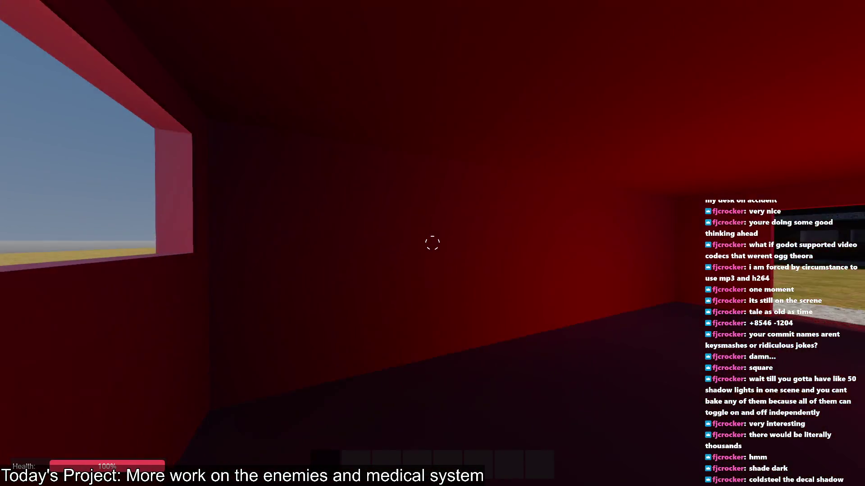
Walk through the courtyard past the ramp and along the stone ledge toward the corner.
{"action": "key", "text": "w"}
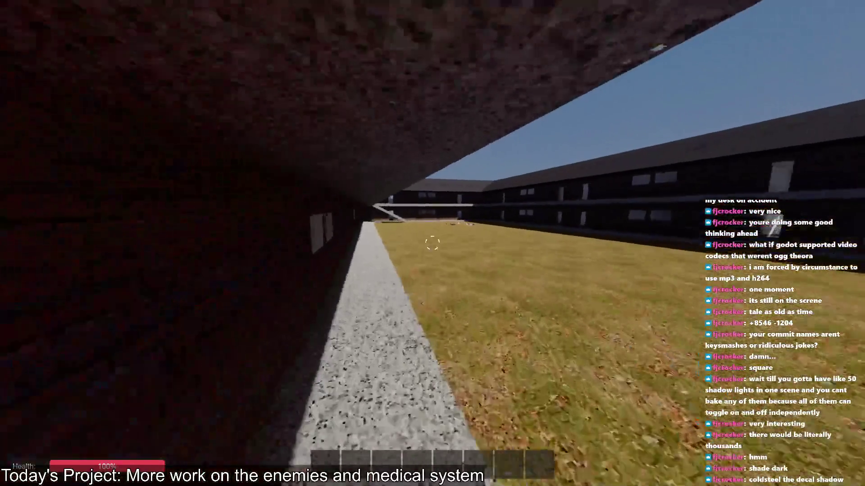
{"action": "key", "text": "w"}
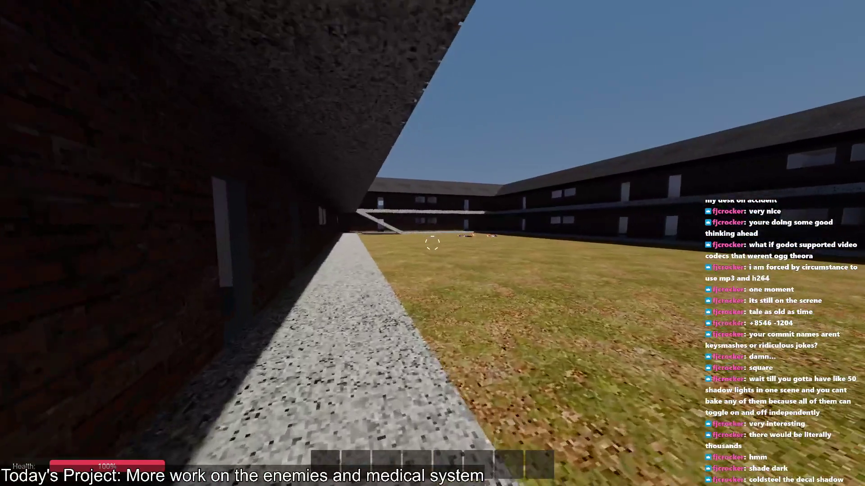
{"action": "key", "text": "w"}
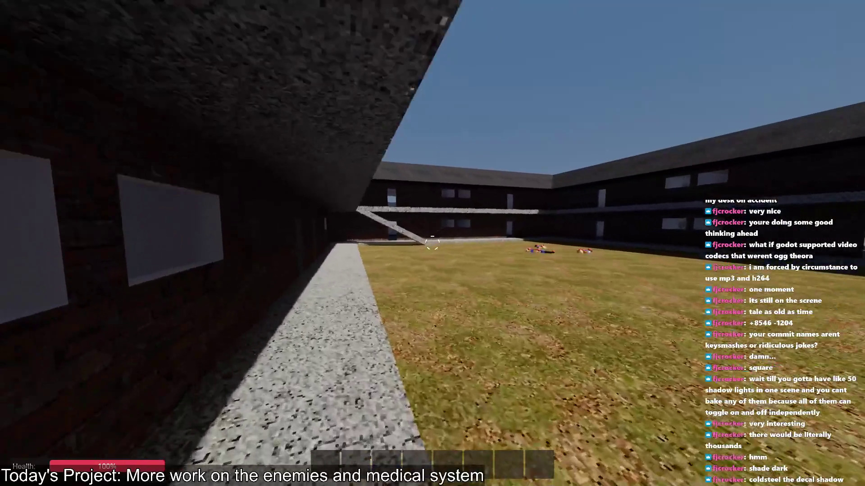
{"action": "key", "text": "w"}
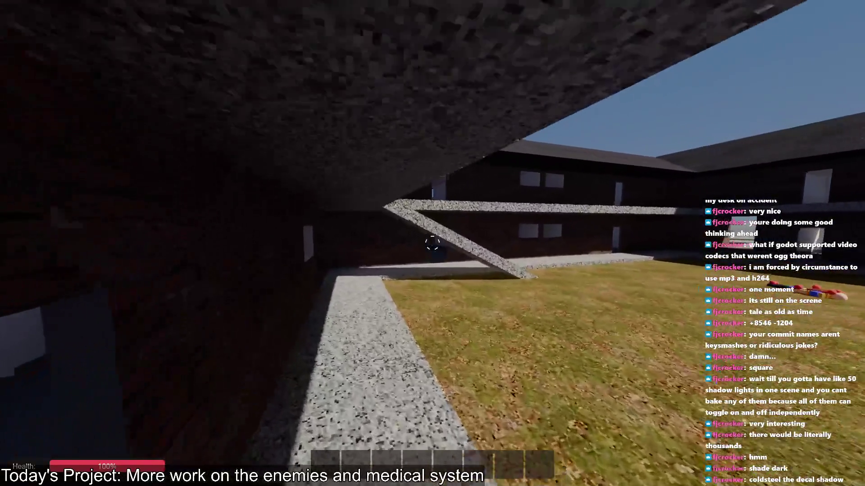
{"action": "key", "text": "w"}
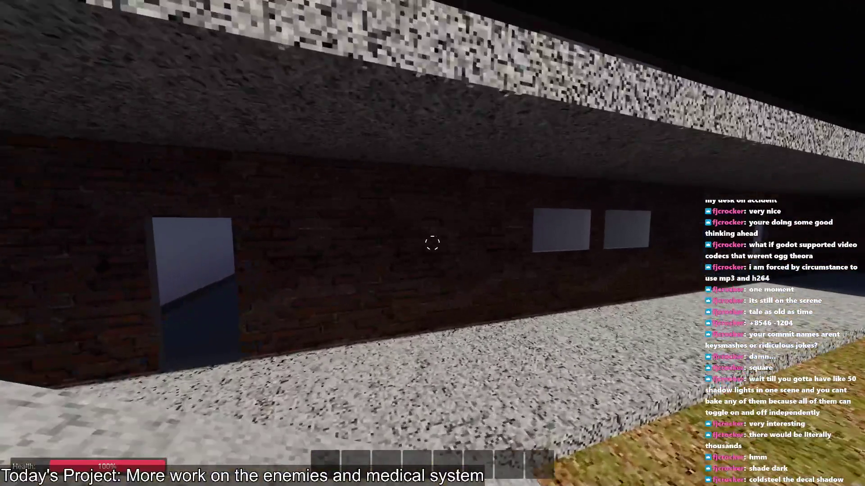
{"action": "key", "text": "w"}
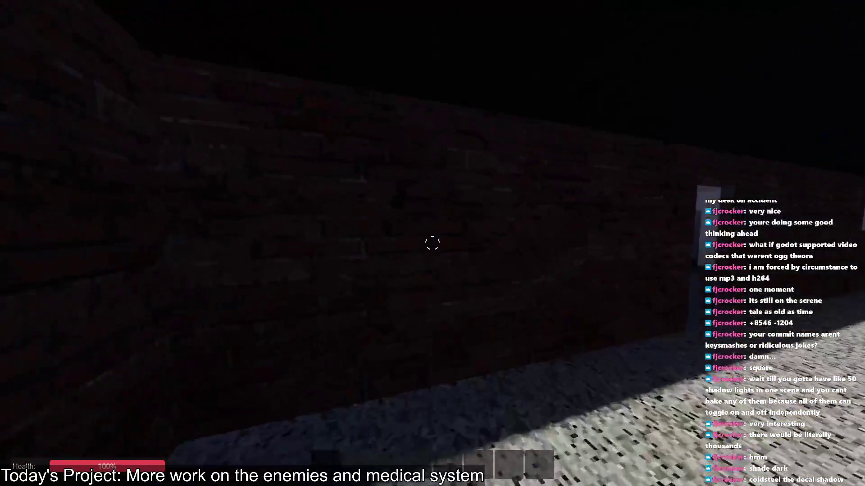
{"action": "key", "text": "w"}
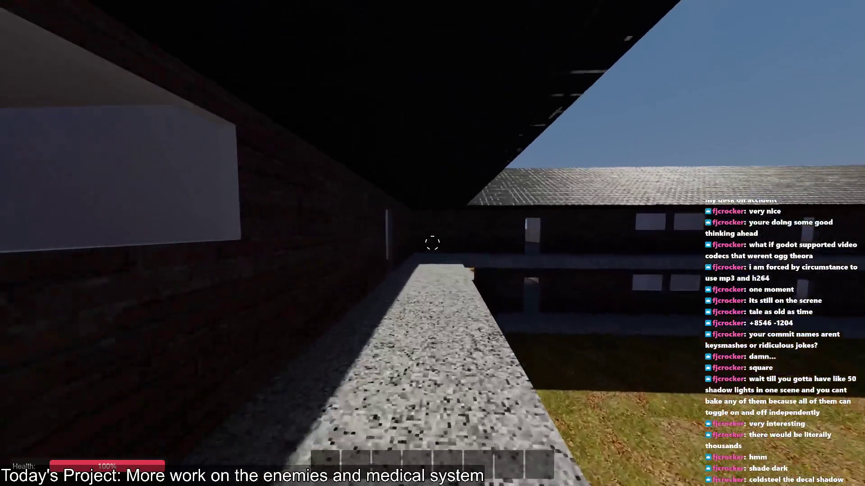
Go out the wall opening to the parked trucks, climb onto the white truck, then return to the editor.
{"action": "key", "text": "w"}
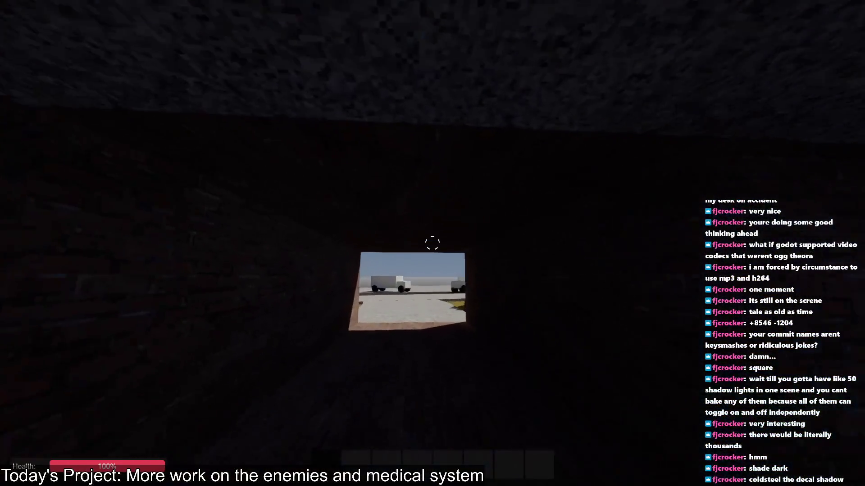
{"action": "key", "text": "w"}
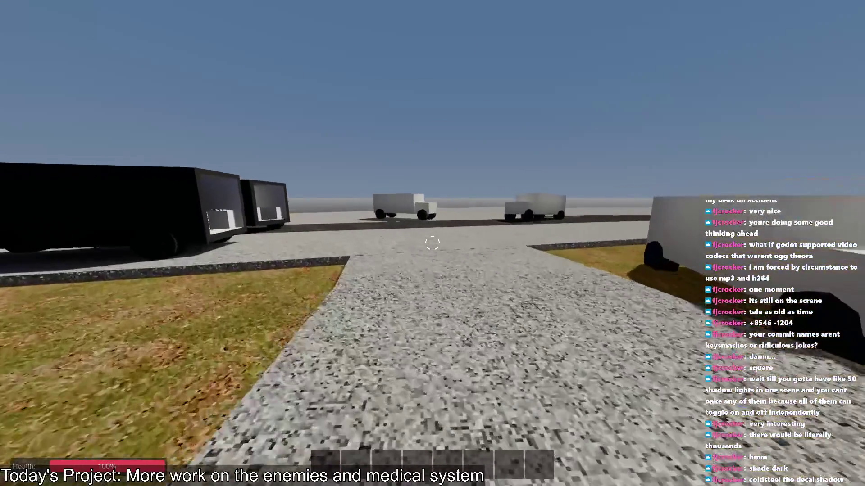
{"action": "key", "text": "w"}
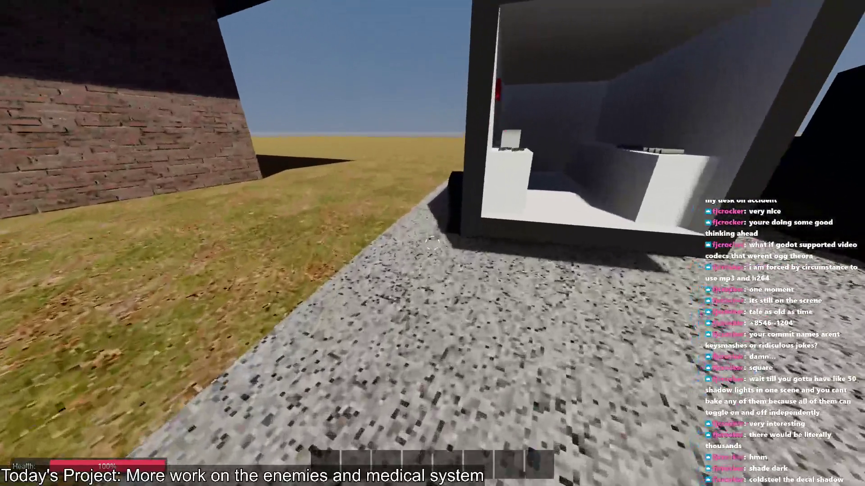
{"action": "key", "text": "w"}
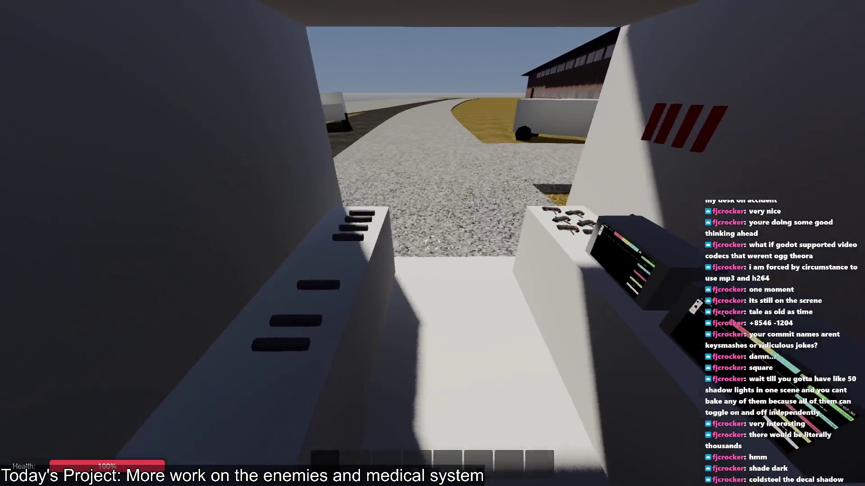
{"action": "key", "text": "w"}
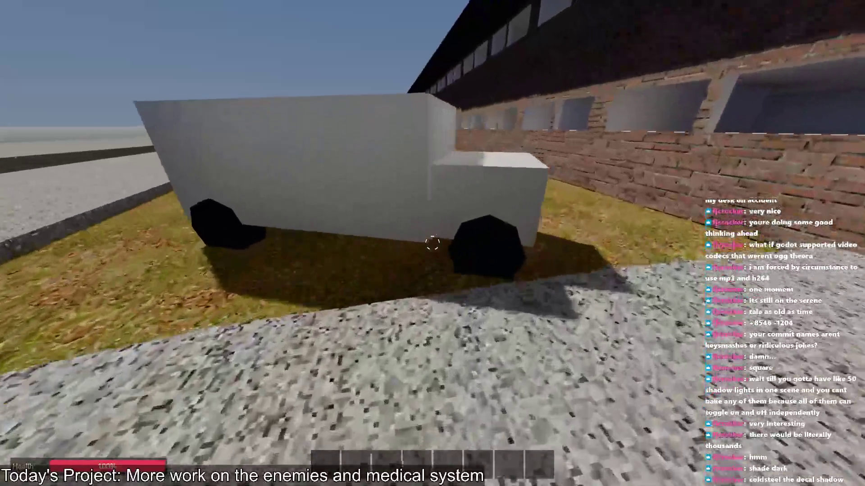
{"action": "key", "text": "w"}
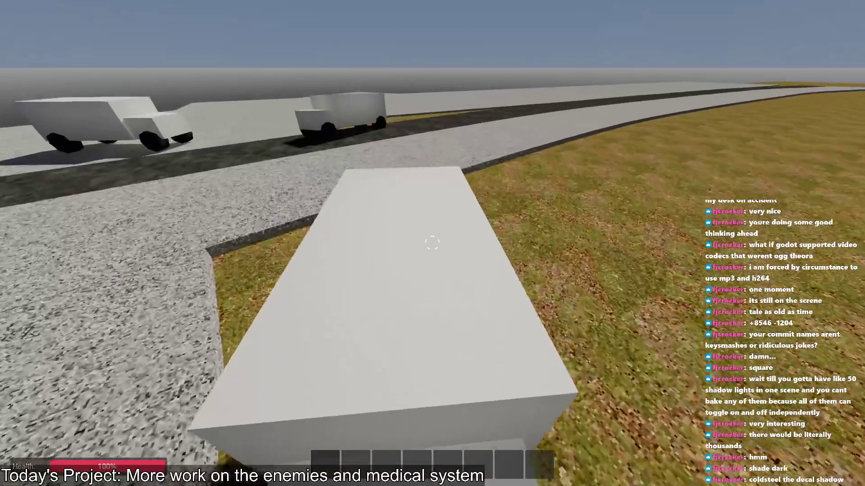
{"action": "key", "text": "alt+Tab"}
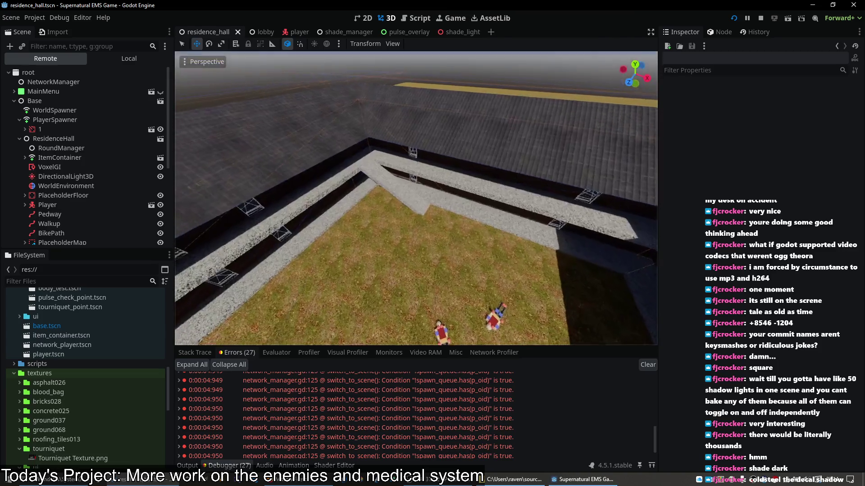
Fly the 3D viewport down to ground level and up over the courtyard, then select BodyTest2.
{"action": "key", "text": "alt+Tab"}
{"action": "key", "text": "alt+Tab"}
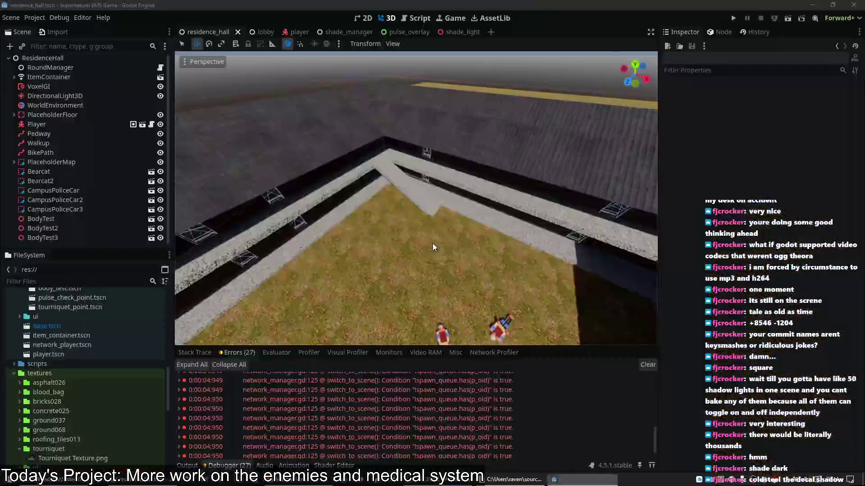
{"action": "key", "text": "w"}
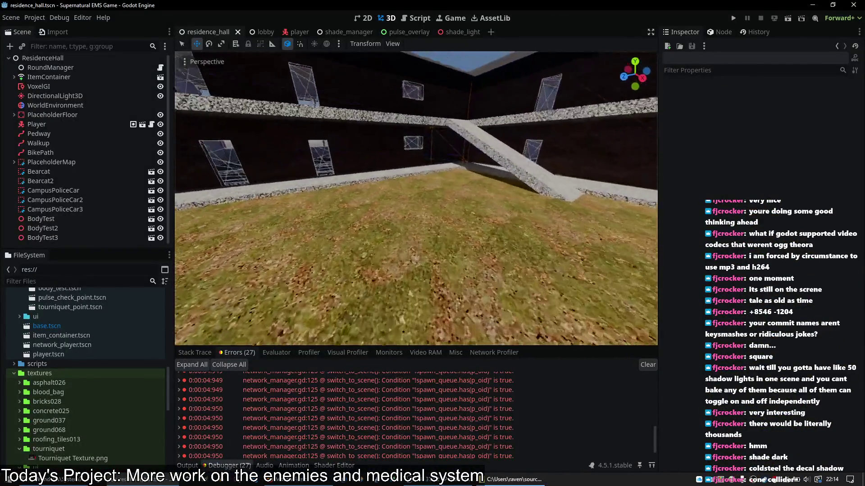
{"action": "key", "text": "e"}
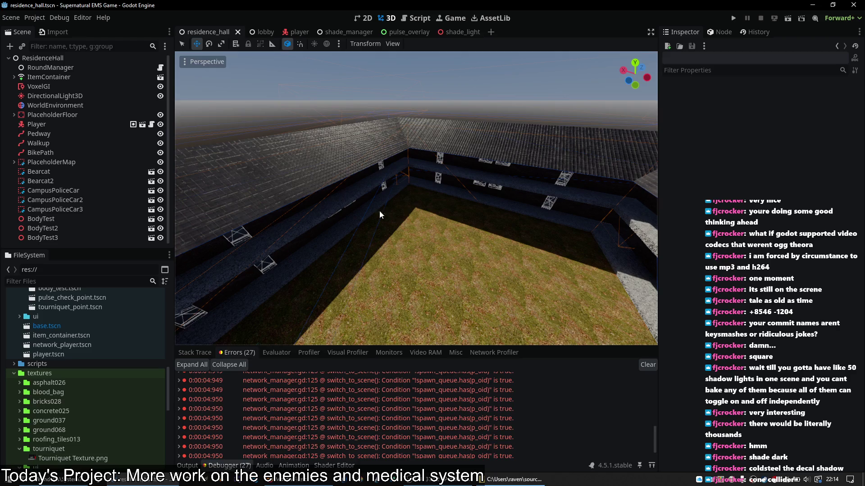
{"action": "left_click", "coordinate": [96, 232]}
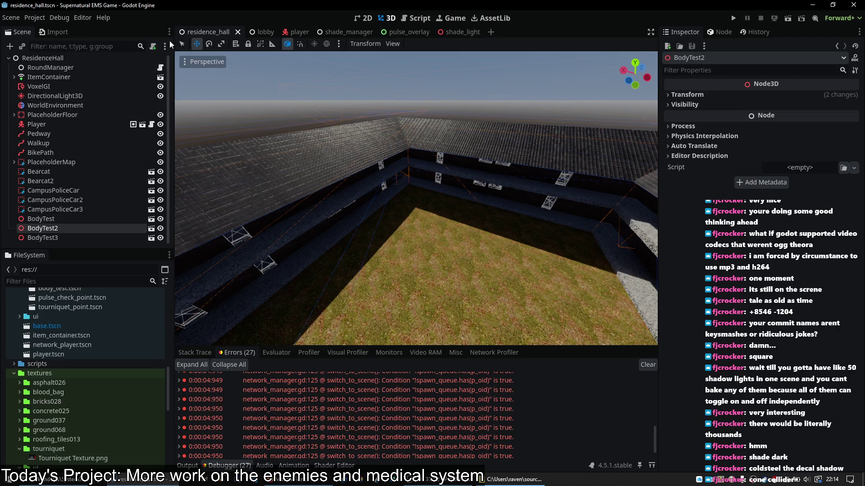
{"action": "right_click", "coordinate": [105, 58]}
{"action": "left_click", "coordinate": [133, 66]}
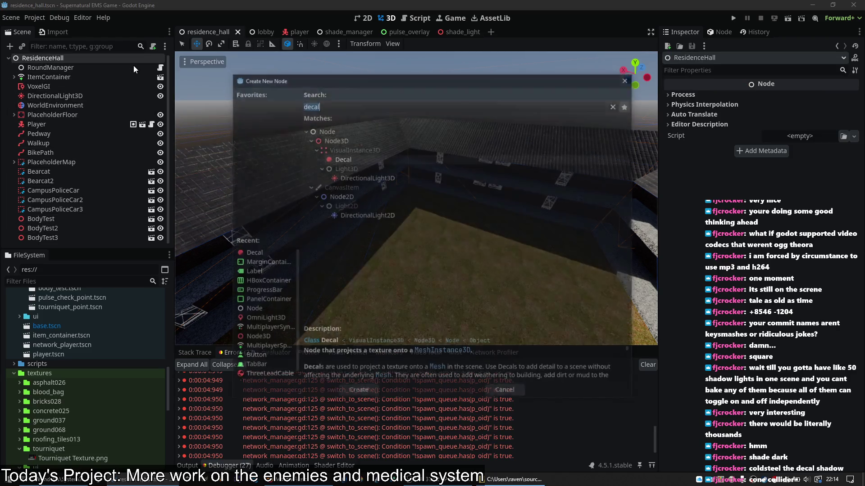
{"action": "type", "text": "colli"}
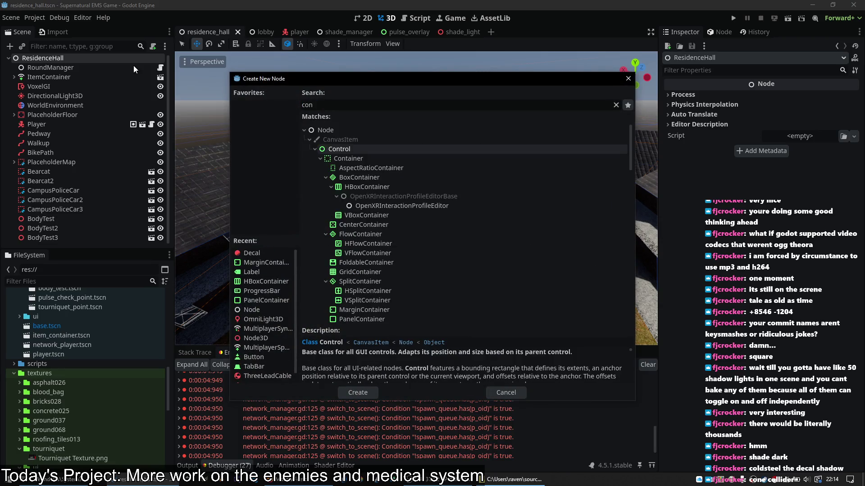
{"action": "key", "text": "Return"}
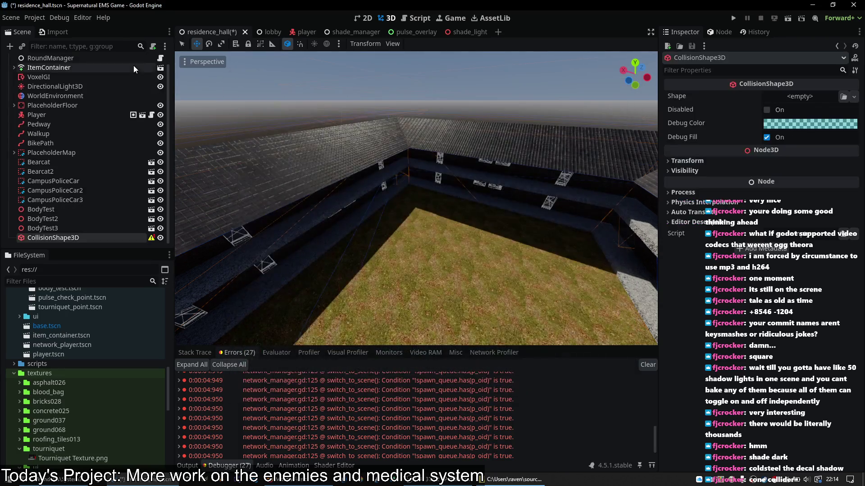
{"action": "left_click", "coordinate": [793, 96]}
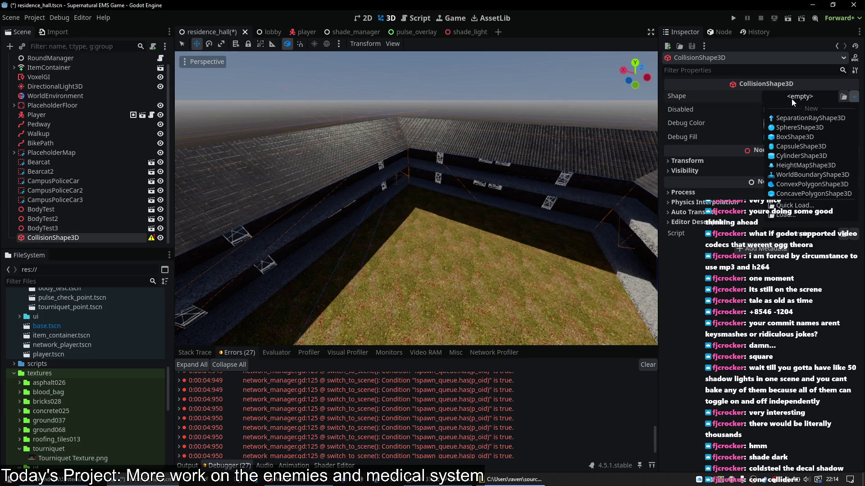
{"action": "left_click", "coordinate": [814, 155]}
{"action": "left_click", "coordinate": [814, 99]}
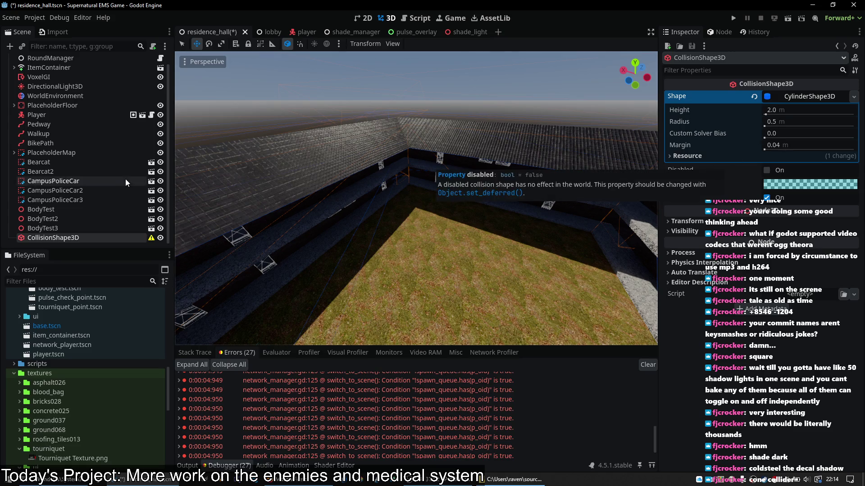
{"action": "left_click", "coordinate": [86, 231]}
{"action": "left_click", "coordinate": [87, 237]}
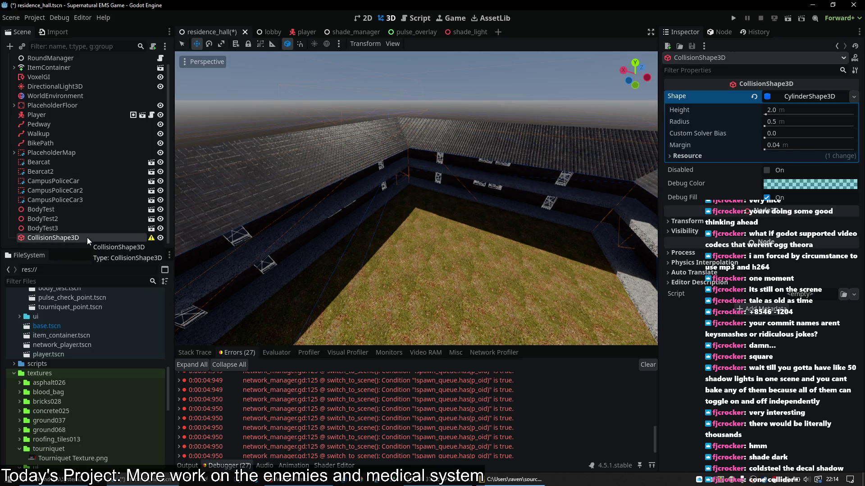
{"action": "key", "text": "Delete"}
{"action": "key", "text": "Return"}
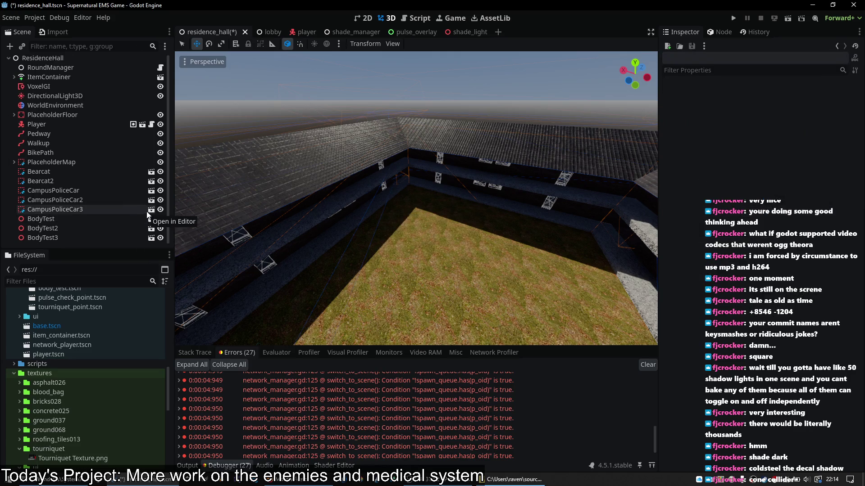
Select ResidenceHall, save the residence_hall scene with Ctrl+S, and switch away toward Firefox.
{"action": "left_click", "coordinate": [84, 59]}
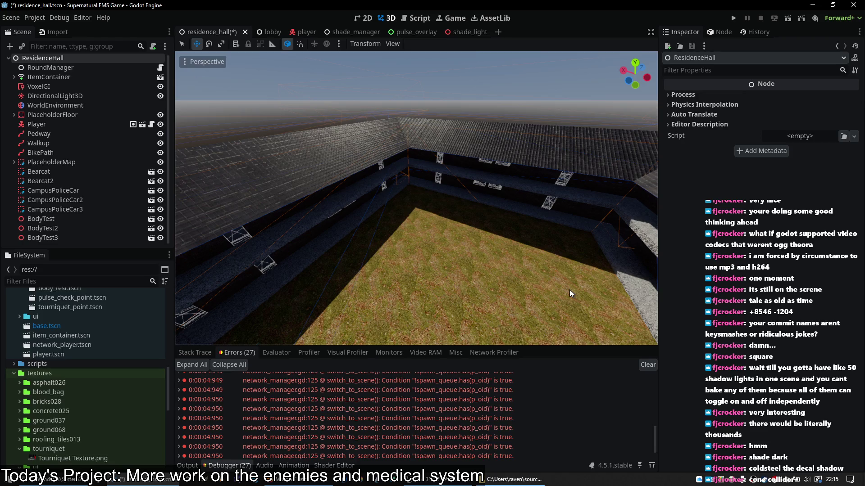
{"action": "key", "text": "ctrl+s"}
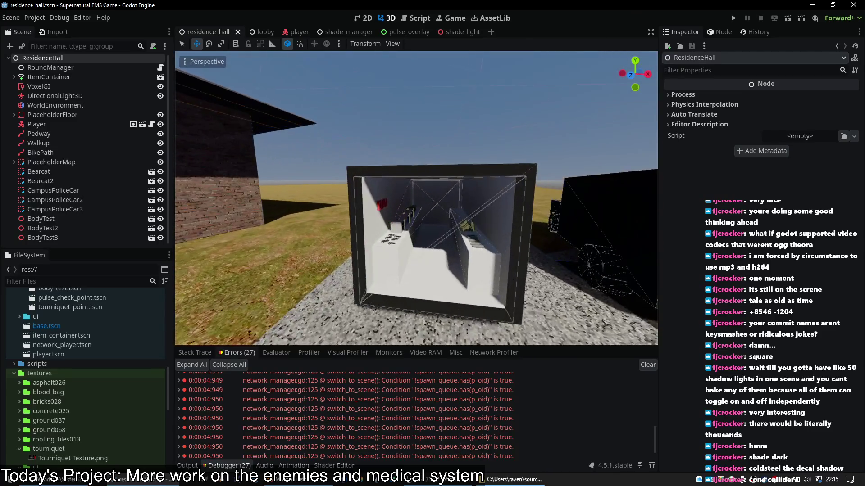
{"action": "key", "text": "alt+Tab"}
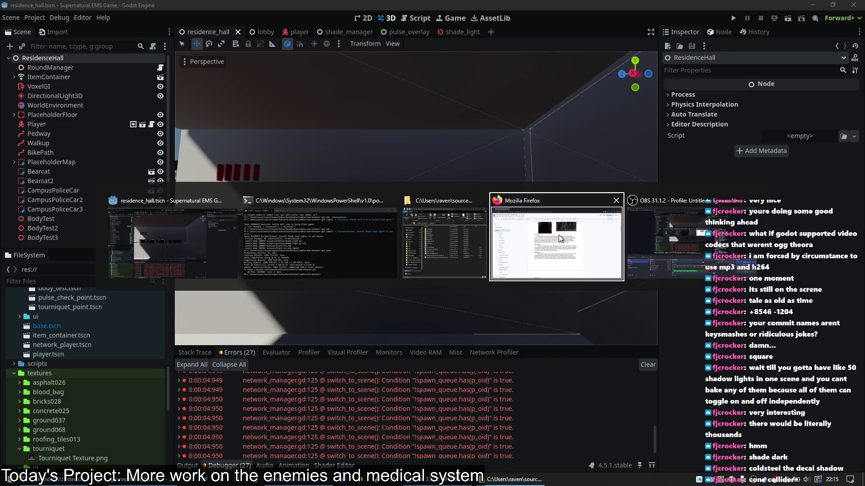
In a new Firefox tab, search Google for 'degrees from dot product'.
{"action": "left_click", "coordinate": [558, 234]}
{"action": "key", "text": "ctrl+t"}
{"action": "type", "text": "degrees from dot product"}
{"action": "key", "text": "Return"}
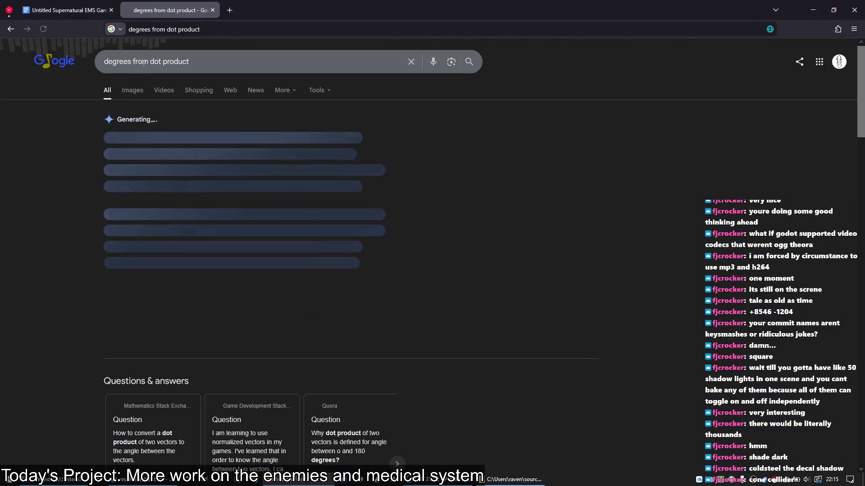
Change the query to 'radians from dot product' and open the Wikipedia Dot product article.
{"action": "double_click", "coordinate": [118, 59]}
{"action": "type", "text": "ians"}
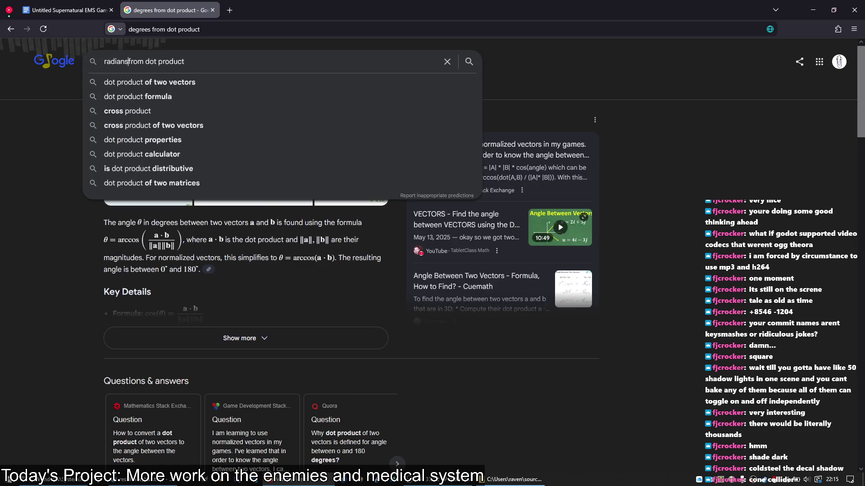
{"action": "key", "text": "Return"}
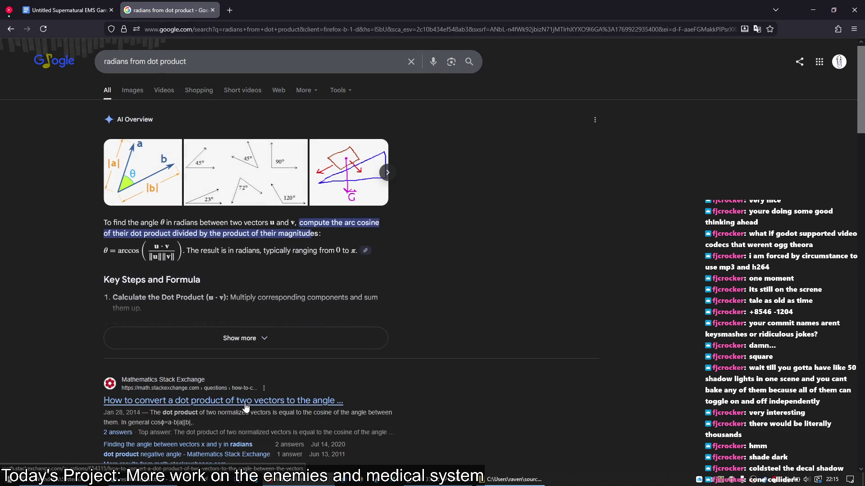
{"action": "scroll", "coordinate": [309, 268], "scroll_direction": "down", "scroll_amount": 5}
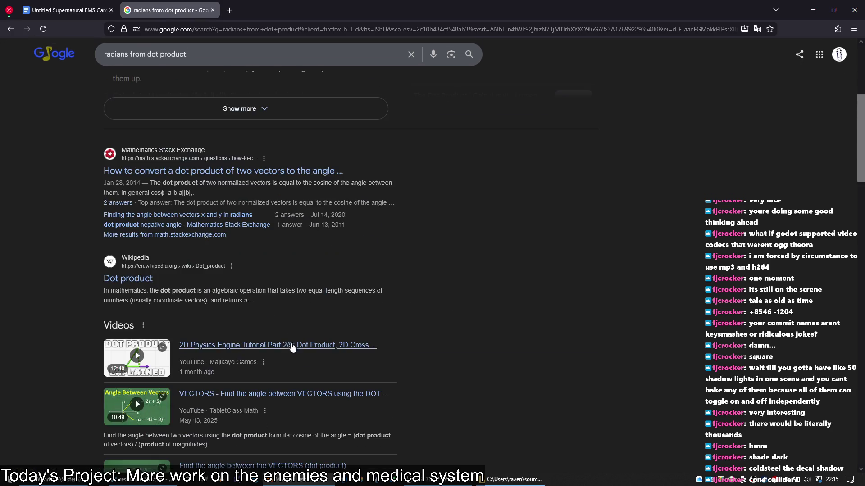
{"action": "left_click", "coordinate": [115, 280]}
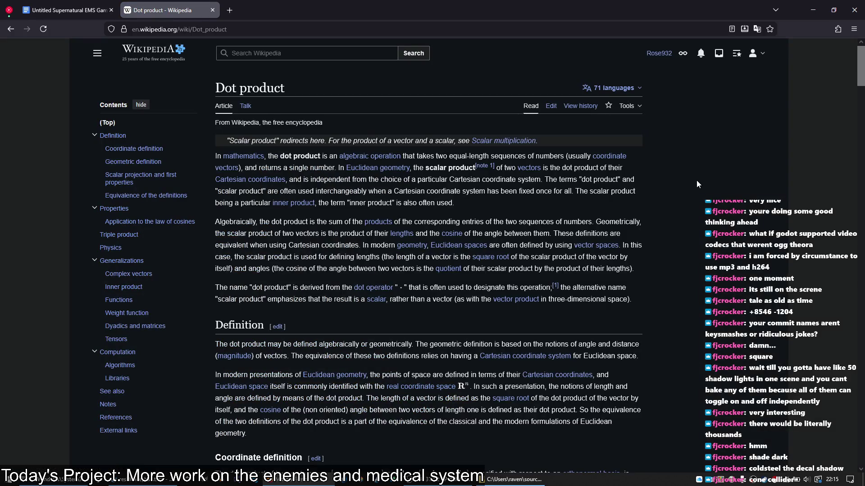
Search the Dot product article for 'cosine', then clear and close the find bar.
{"action": "key", "text": "ctrl+f"}
{"action": "type", "text": "cosine"}
{"action": "key", "text": "ctrl+f"}
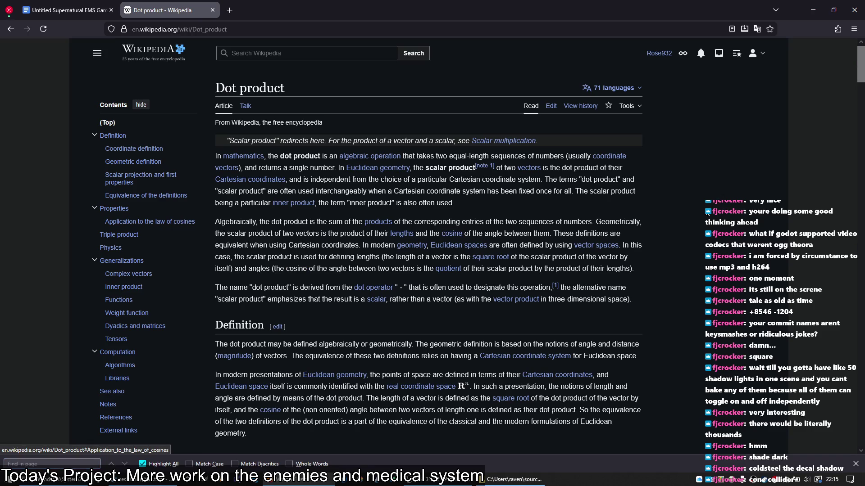
{"action": "key", "text": "BackSpace"}
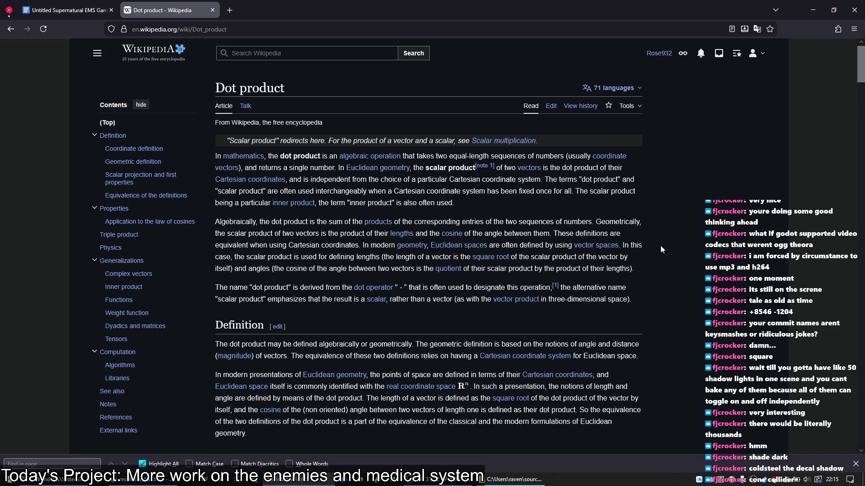
{"action": "mouse_move", "coordinate": [406, 237]}
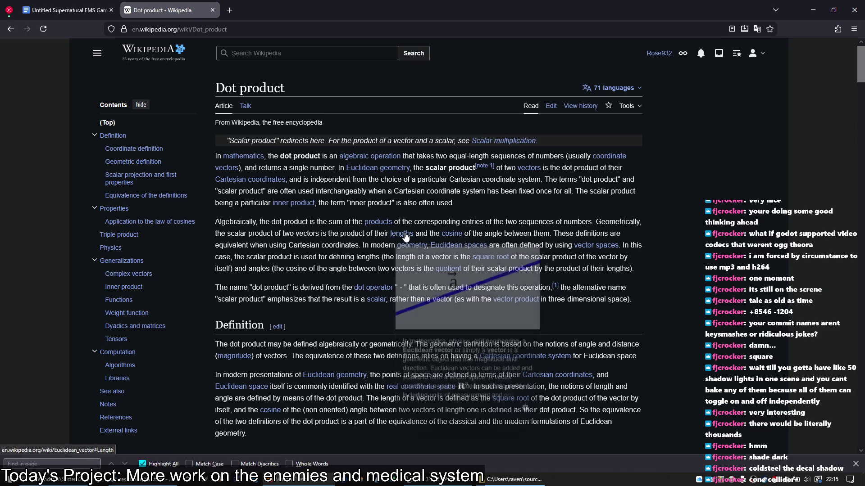
{"action": "mouse_move", "coordinate": [444, 238]}
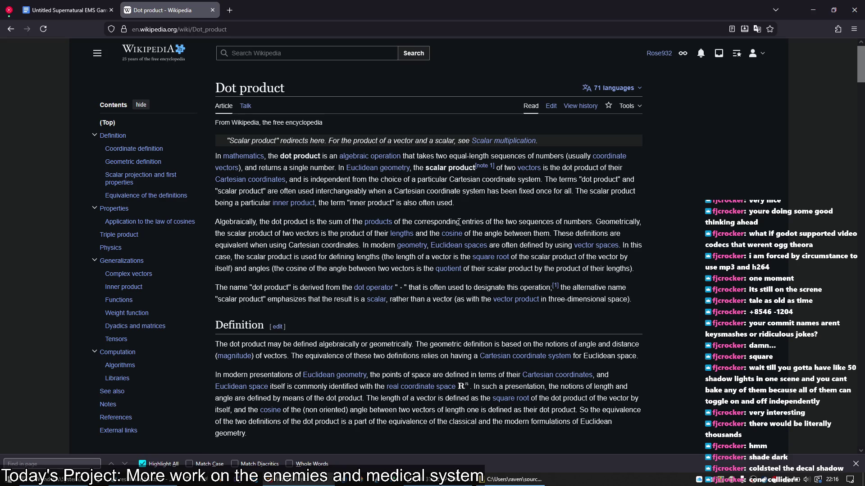
{"action": "left_click", "coordinate": [855, 465]}
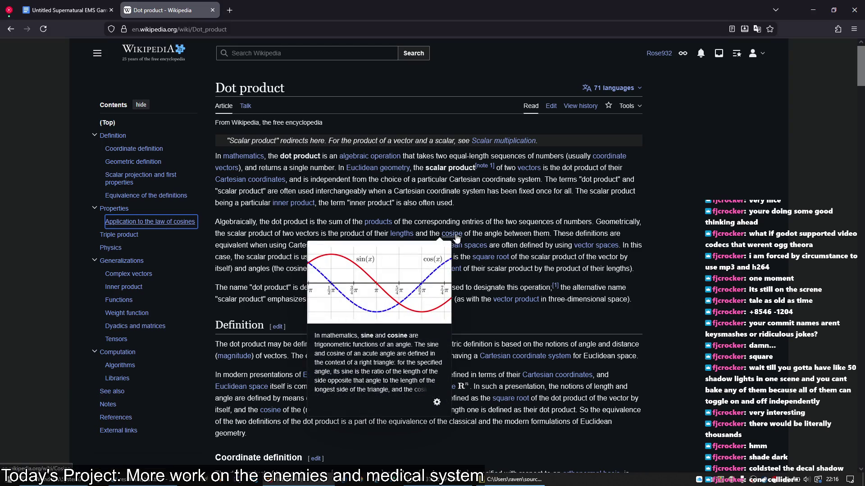
Close the Wikipedia tab and switch back to the Godot editor.
{"action": "left_click", "coordinate": [650, 265]}
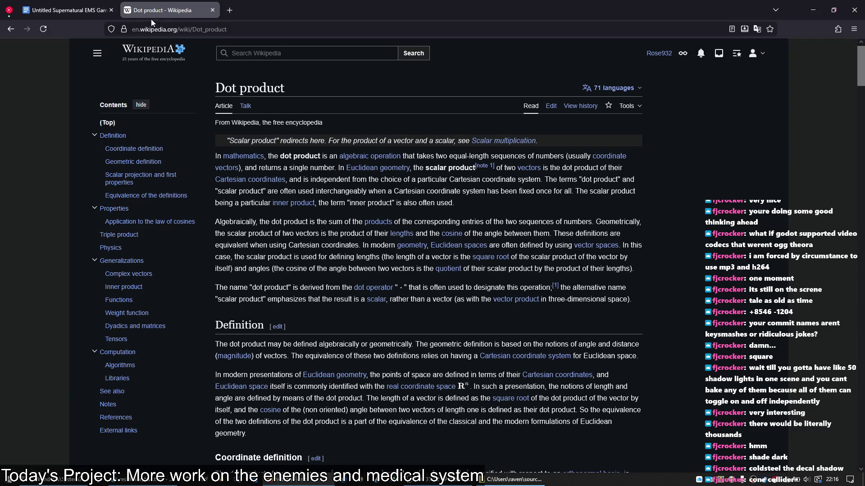
{"action": "middle_click", "coordinate": [145, 10]}
{"action": "left_click", "coordinate": [135, 480]}
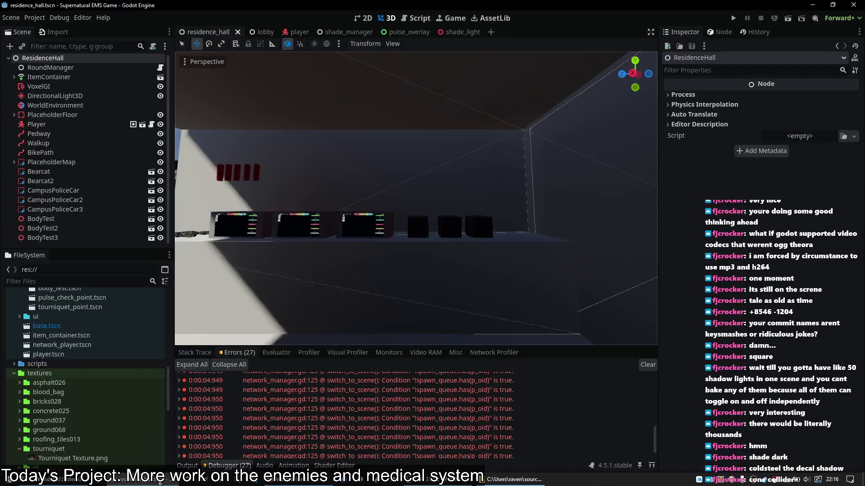
Fly through the brick building into the courtyard, then into the bright interior room.
{"action": "key", "text": "w"}
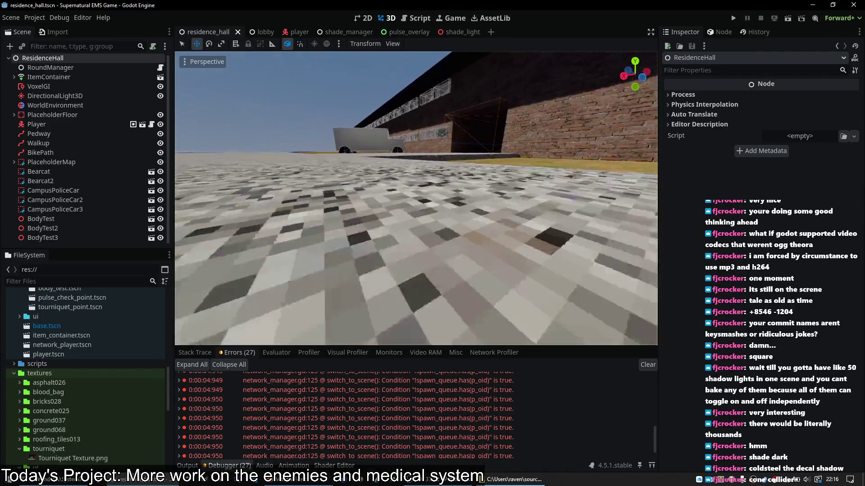
{"action": "key", "text": "w"}
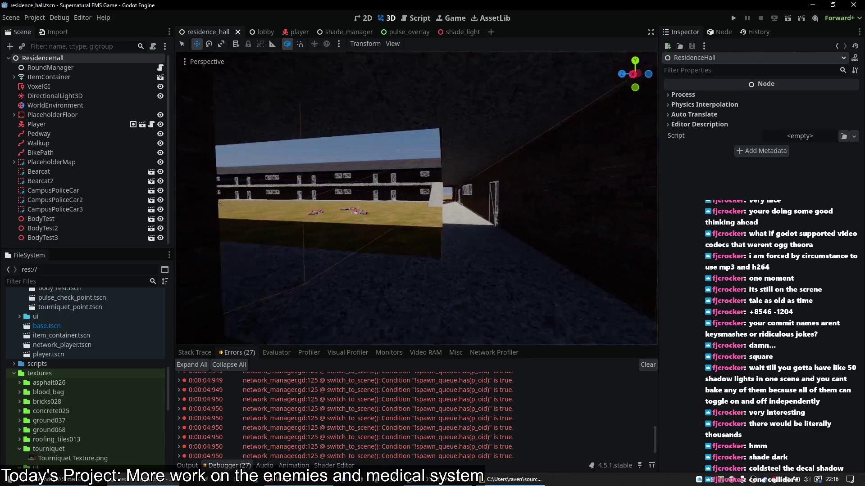
{"action": "key", "text": "e"}
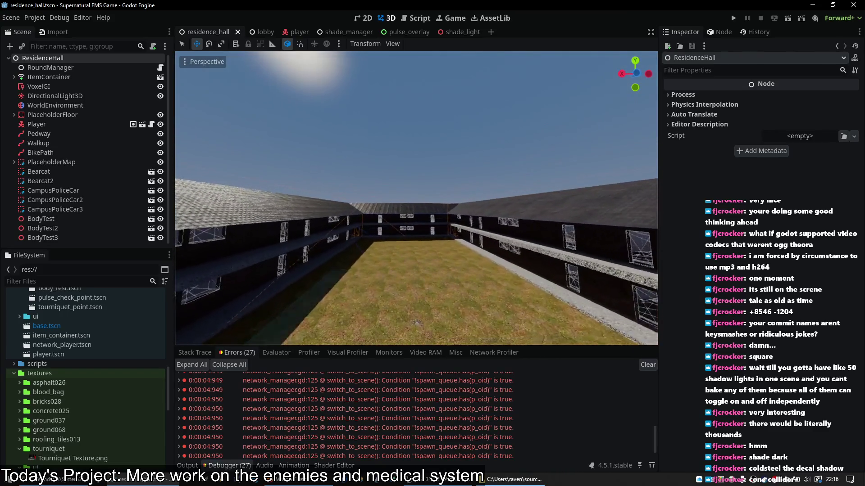
{"action": "key", "text": "w"}
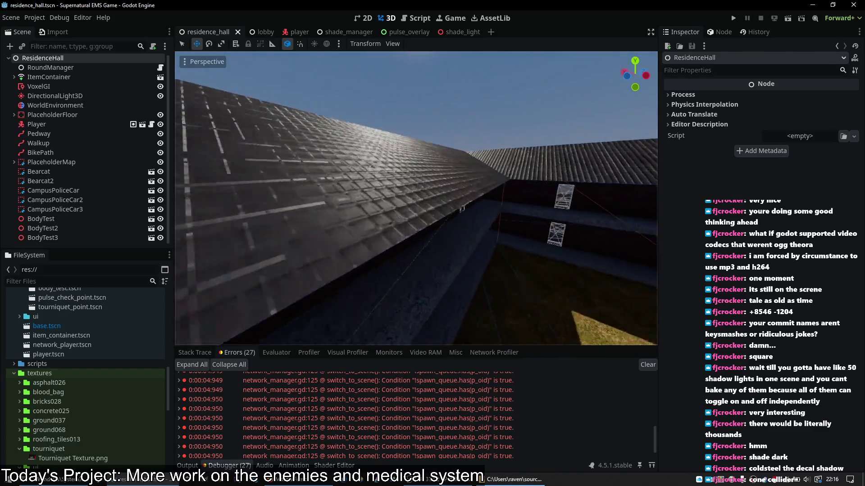
{"action": "key", "text": "w"}
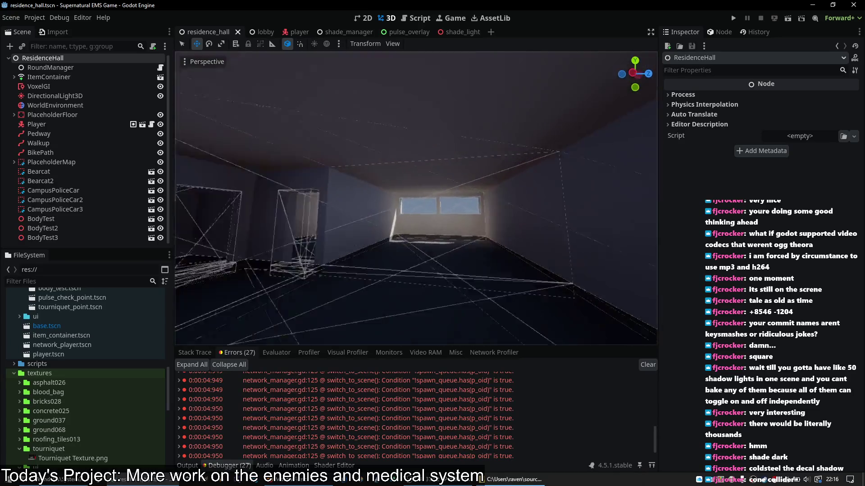
Fly out over the road past the two vehicles, ending level and facing the brick building.
{"action": "key", "text": "w"}
{"action": "key", "text": "e"}
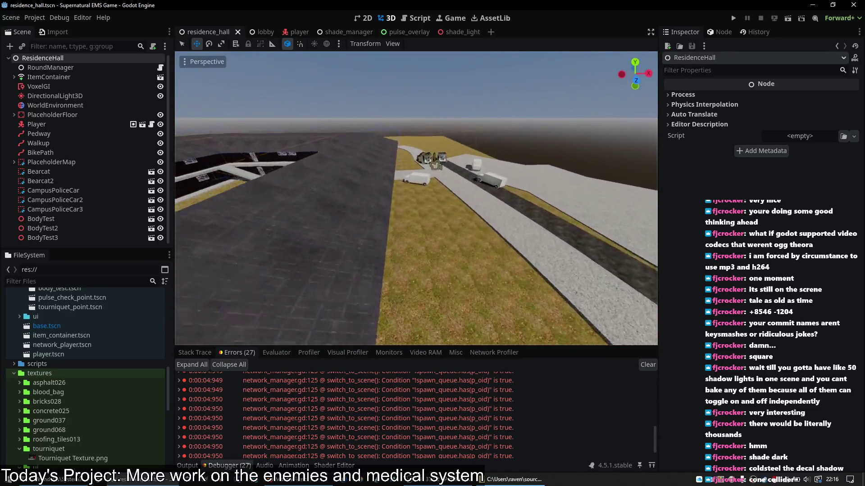
{"action": "key", "text": "w"}
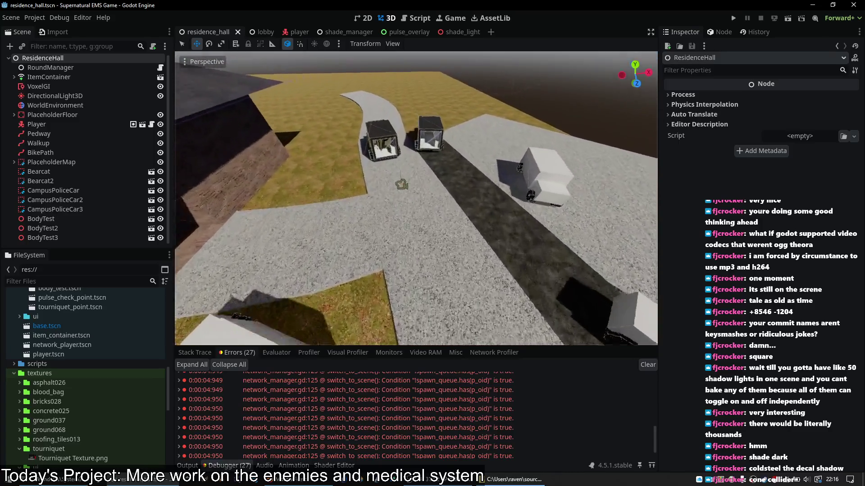
{"action": "key", "text": "w"}
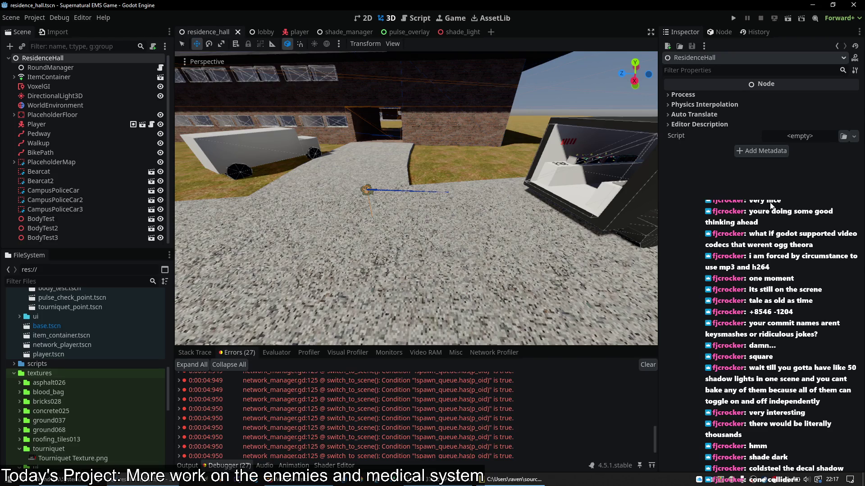
Fly over the courtyard ragdolls, through the corridor and rooms, then rise above the roofs.
{"action": "key", "text": "w"}
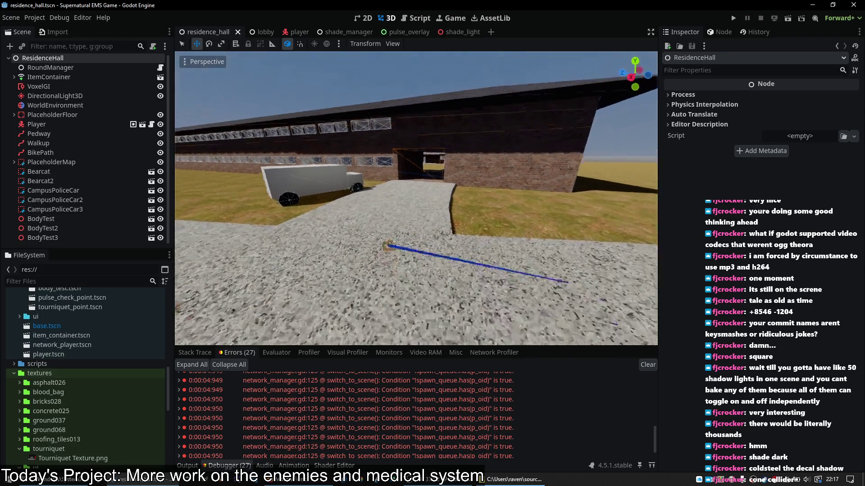
{"action": "key", "text": "e"}
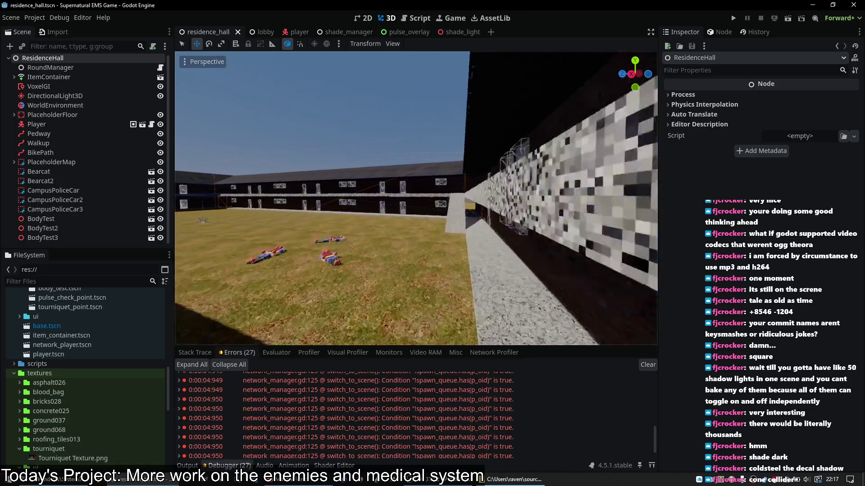
{"action": "key", "text": "e"}
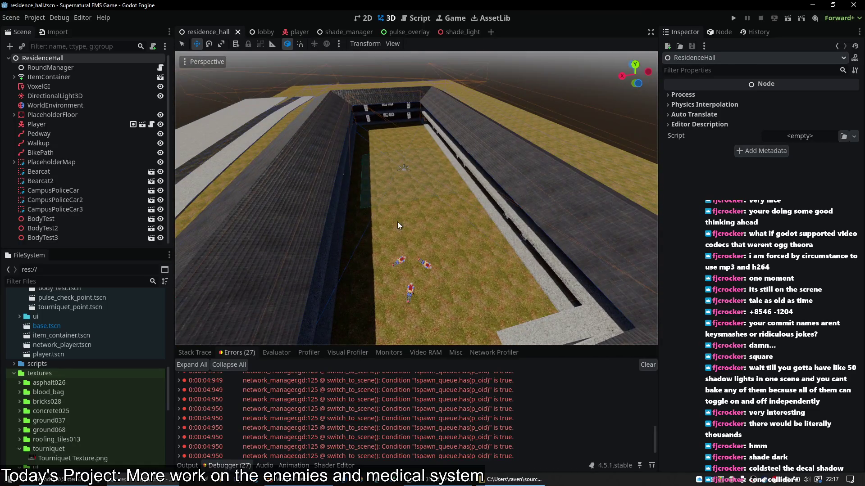
{"action": "key", "text": "q"}
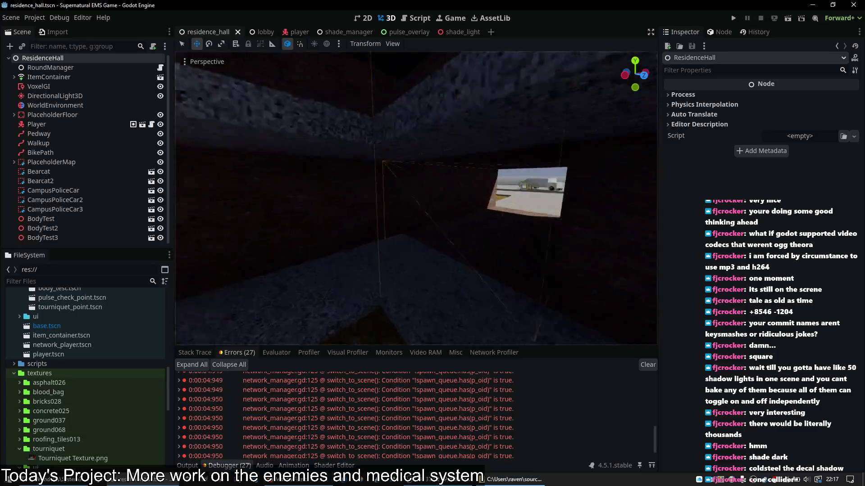
{"action": "key", "text": "w"}
{"action": "key", "text": "w"}
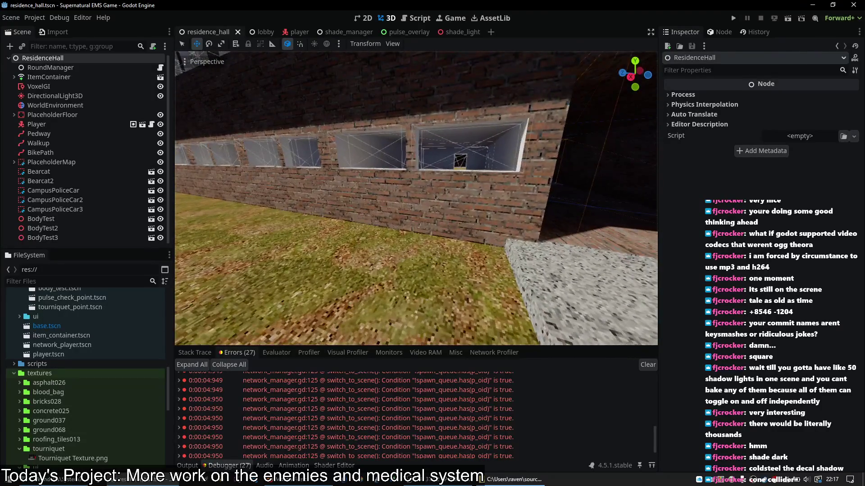
{"action": "key", "text": "w"}
{"action": "key", "text": "e"}
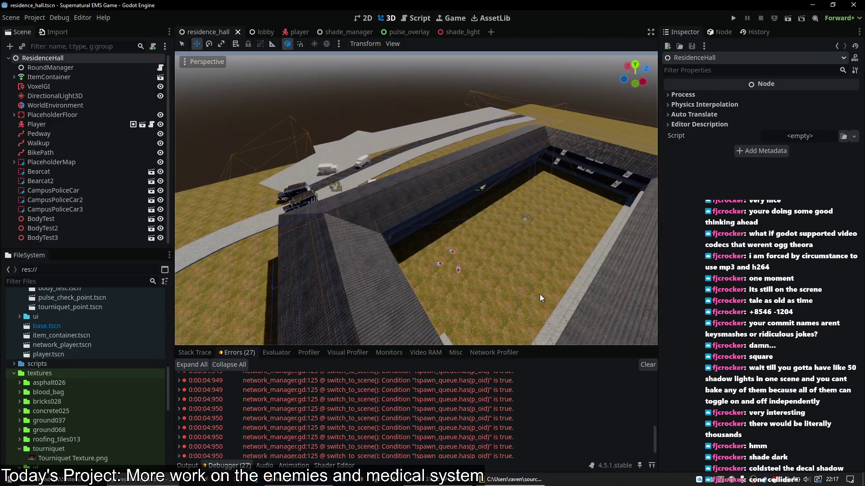
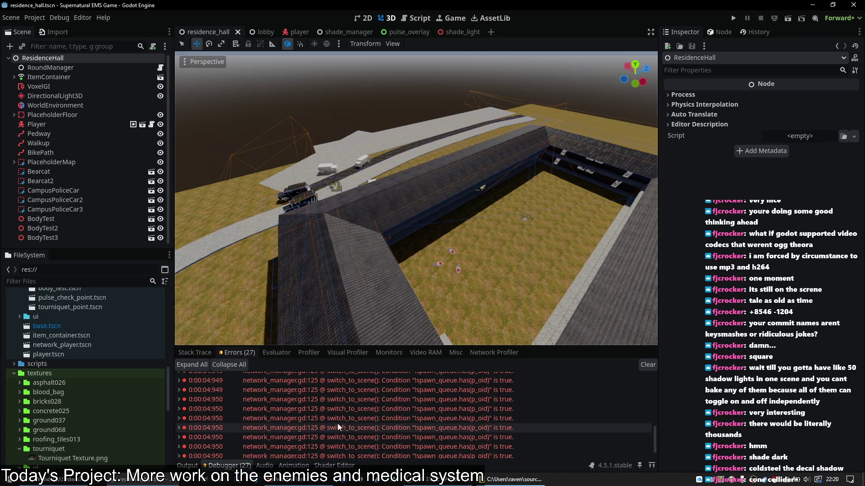
Look over the residence hall walls and courtyard, then bring the git terminal window forward.
{"action": "mouse_move", "coordinate": [473, 383]}
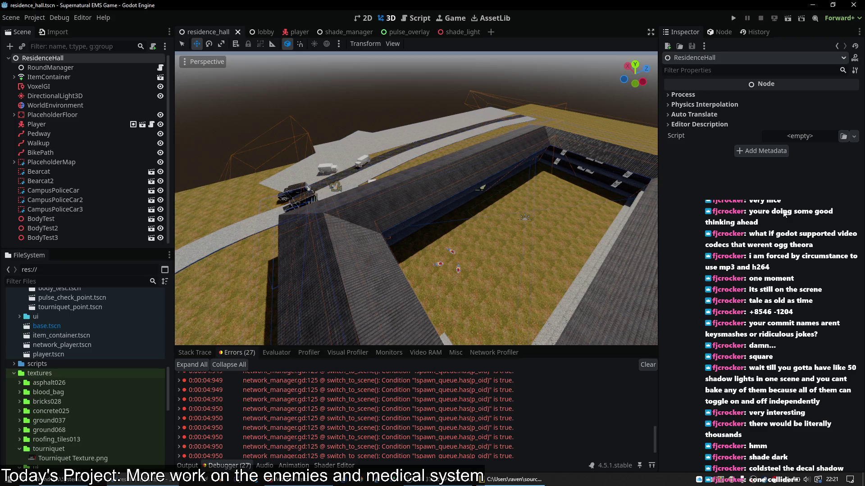
{"action": "mouse_move", "coordinate": [656, 236]}
{"action": "left_mouse_down"}
{"action": "mouse_move", "coordinate": [586, 180]}
{"action": "mouse_move", "coordinate": [460, 131]}
{"action": "mouse_move", "coordinate": [549, 135]}
{"action": "mouse_move", "coordinate": [514, 154]}
{"action": "mouse_move", "coordinate": [484, 225]}
{"action": "left_mouse_up"}
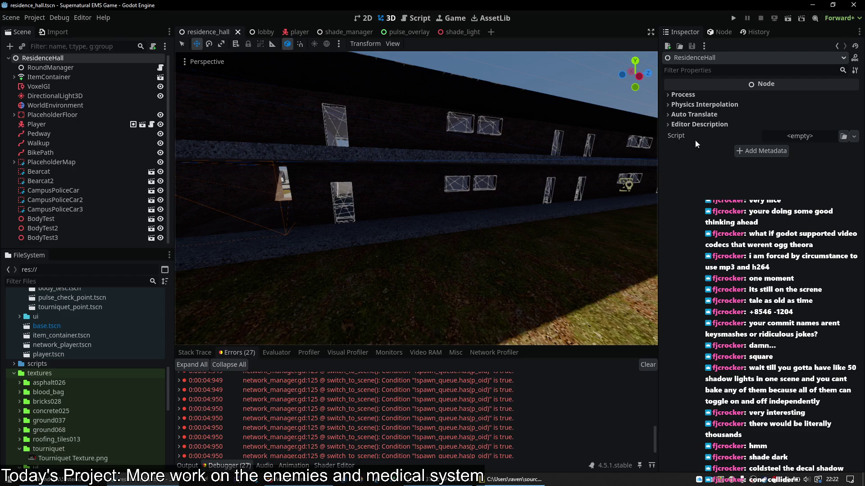
{"action": "mouse_move", "coordinate": [456, 226]}
{"action": "left_mouse_down"}
{"action": "mouse_move", "coordinate": [387, 193]}
{"action": "mouse_move", "coordinate": [374, 158]}
{"action": "left_mouse_up"}
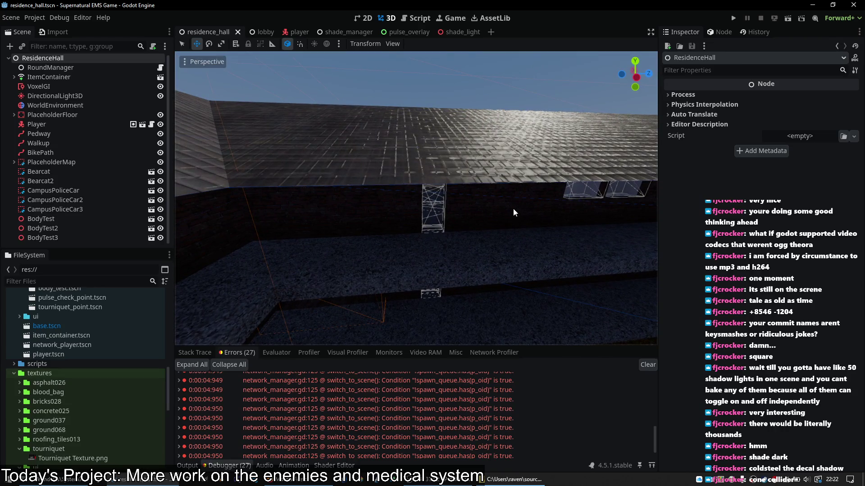
{"action": "mouse_move", "coordinate": [514, 211]}
{"action": "left_mouse_down"}
{"action": "mouse_move", "coordinate": [508, 234]}
{"action": "mouse_move", "coordinate": [514, 212]}
{"action": "left_mouse_up"}
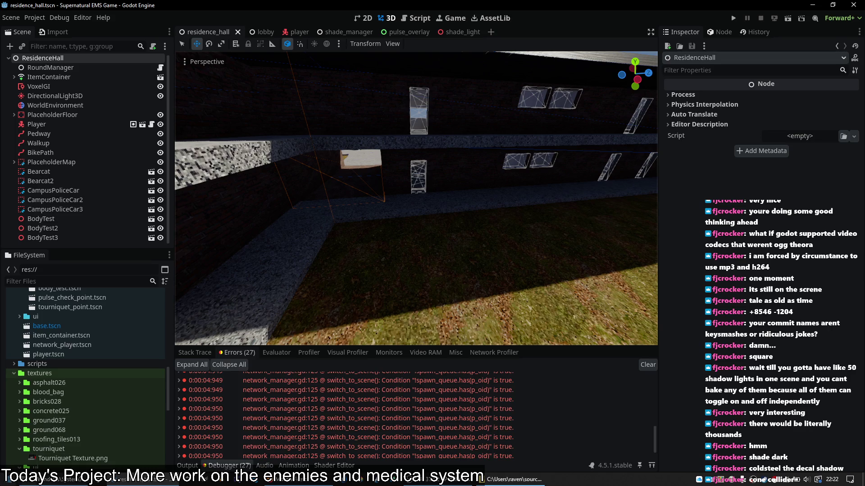
{"action": "key", "text": "alt+Tab"}
Check the repository status and stage all changes with git add.
{"action": "type", "text": "status"}
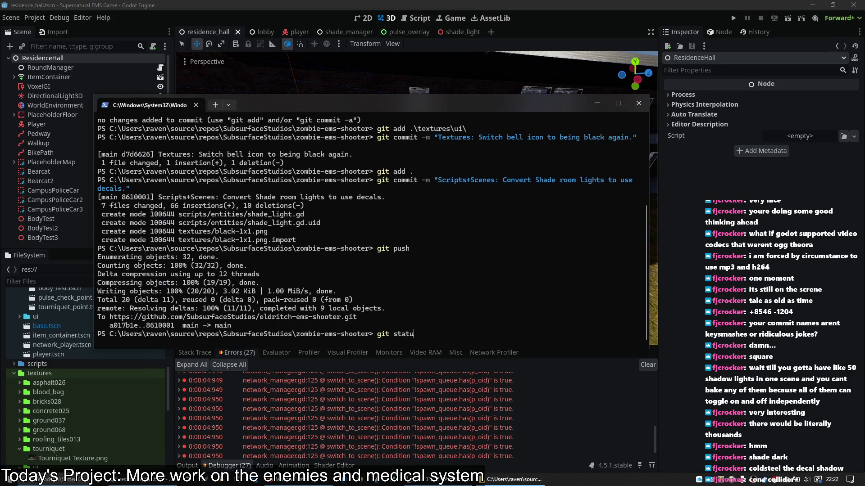
{"action": "key", "text": "Return"}
{"action": "type", "text": "git ad"}
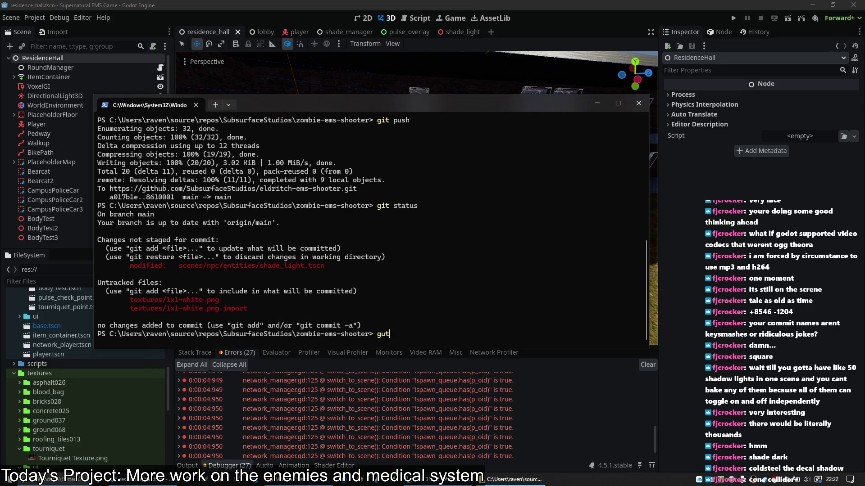
{"action": "key", "text": "BackSpace"}
{"action": "type", "text": "d"}
{"action": "key", "text": "Return"}
Commit as 'Scenes+Textures: Convert shade lights to use a modulable texture', entering the signing passphrase.
{"action": "type", "text": "git commit -m \"\""}
{"action": "key", "text": "Left"}
{"action": "type", "text": "Scenes+Textures:C Co"}
{"action": "key", "text": "BackSpace"}
{"action": "key", "text": "BackSpace"}
{"action": "key", "text": "BackSpace"}
{"action": "type", "text": "Convert shade "}
{"action": "type", "text": "lights to use "}
{"action": "type", "text": "a "}
{"action": "type", "text": "a modulable te"}
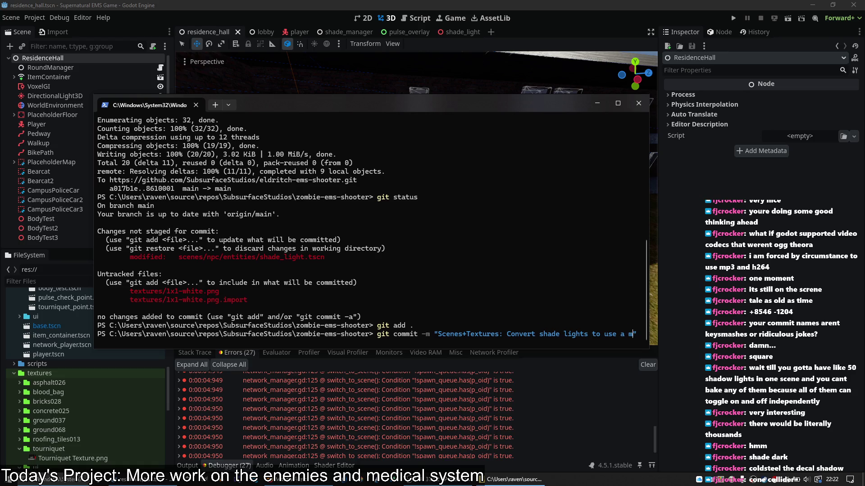
{"action": "type", "text": "xture"}
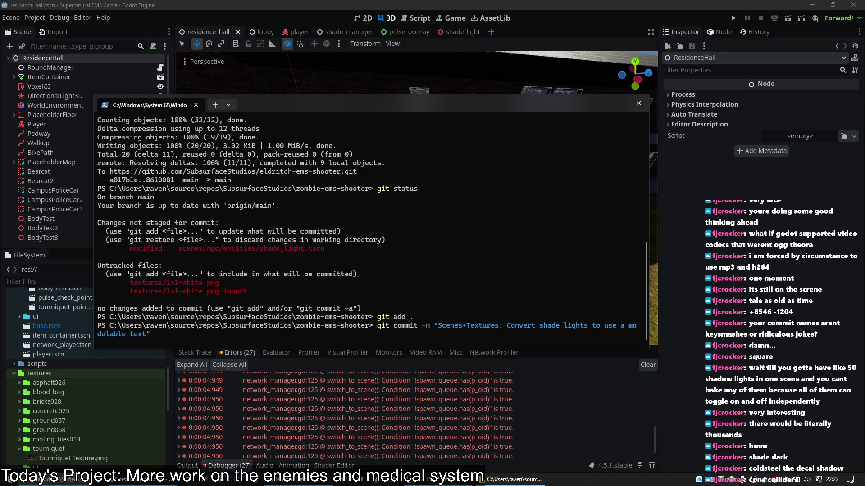
{"action": "key", "text": "Return"}
{"action": "type", "text": "************"}
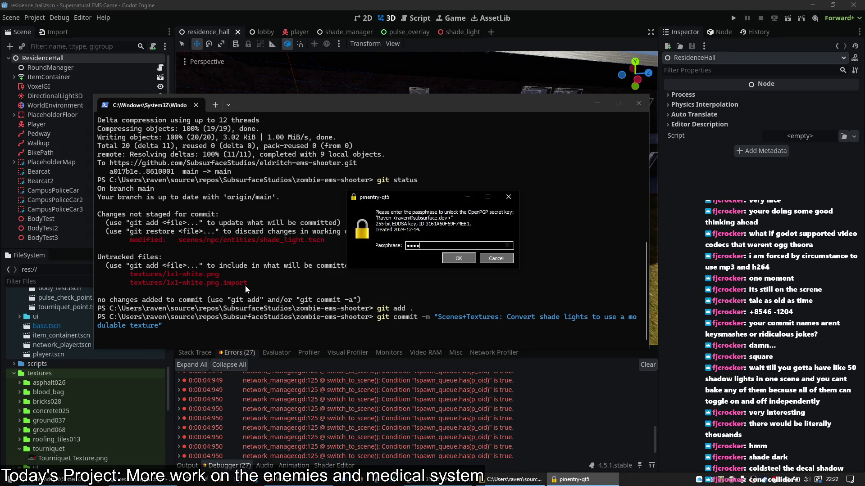
{"action": "key", "text": "Return"}
Push the commit to the remote and return to the Godot editor.
{"action": "type", "text": "git push"}
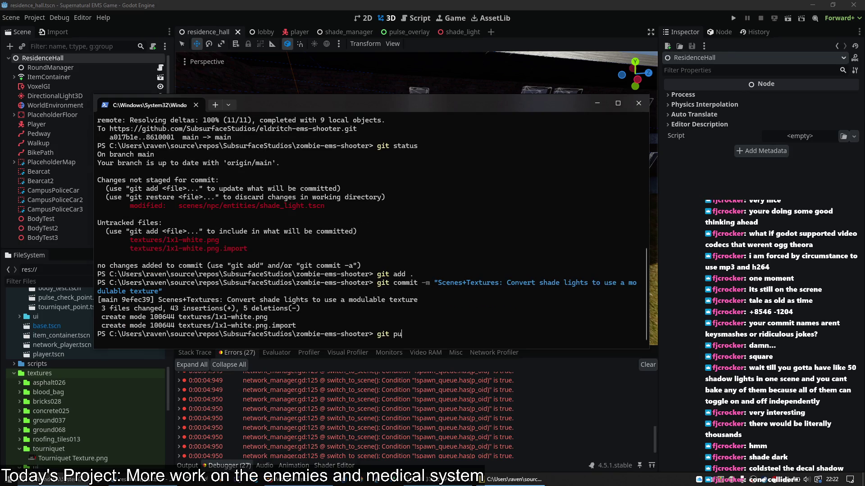
{"action": "key", "text": "Return"}
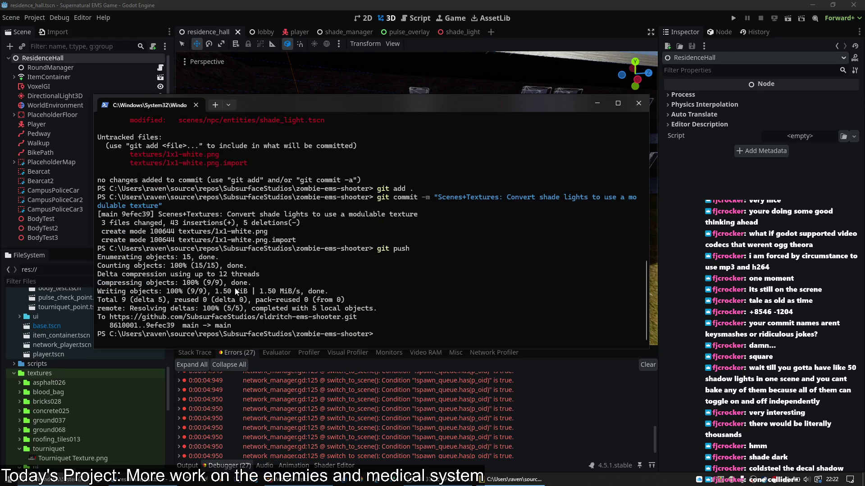
{"action": "key", "text": "alt+Tab"}
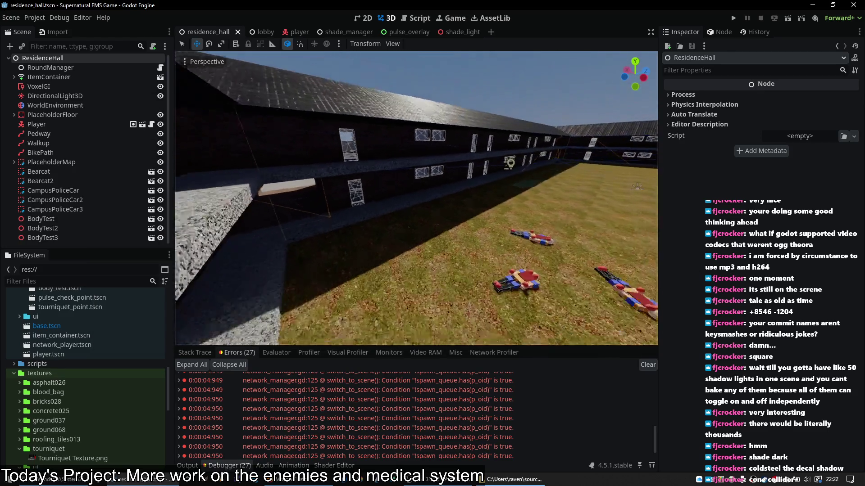
{"action": "key", "text": "w"}
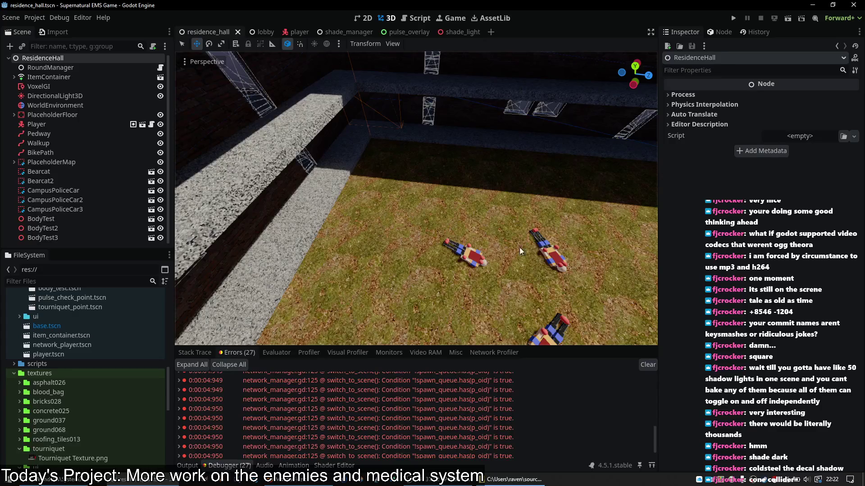
{"action": "right_click", "coordinate": [517, 478]}
{"action": "left_click", "coordinate": [518, 469]}
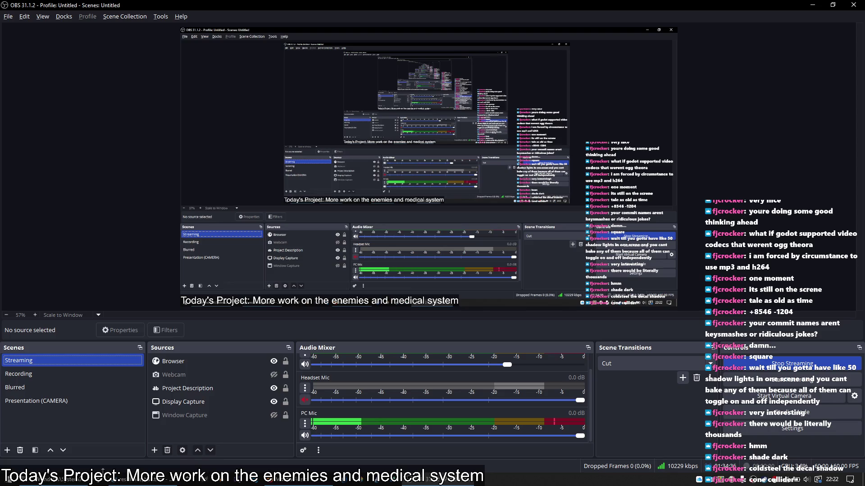
{"action": "key", "text": "alt+Tab"}
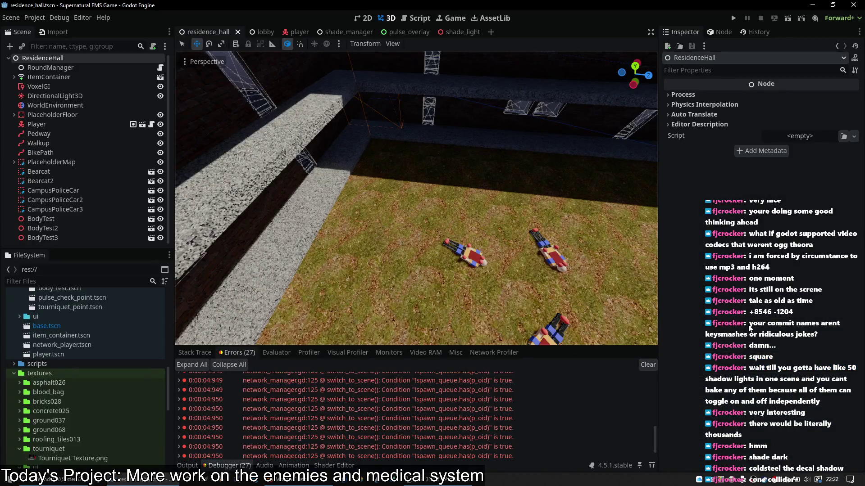
{"action": "left_click_drag", "start_coordinate": [447, 260], "coordinate": [447, 260]}
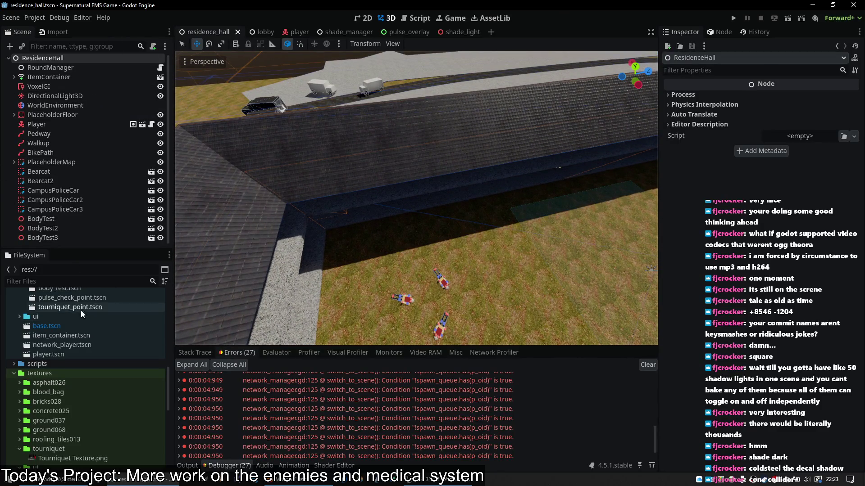
{"action": "scroll", "coordinate": [52, 370], "scroll_direction": "up", "scroll_amount": 6}
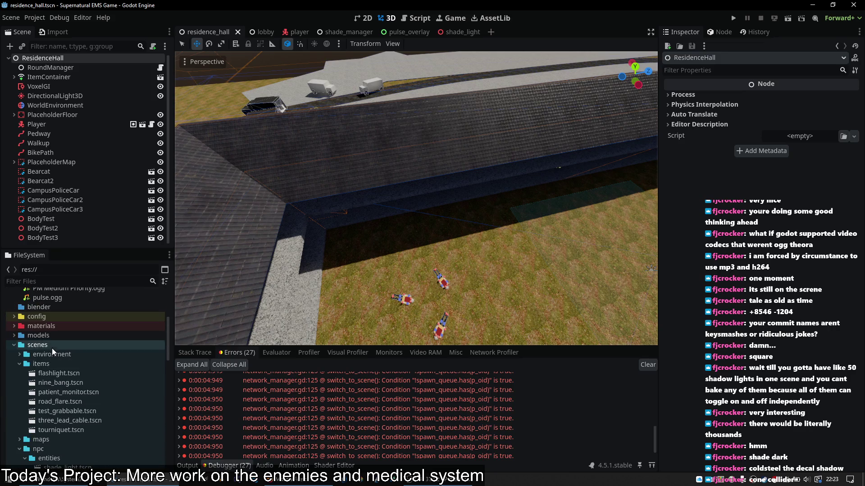
Create a new scene named shade_tentacle in the entities folder.
{"action": "right_click", "coordinate": [47, 395]}
{"action": "mouse_move", "coordinate": [141, 335]}
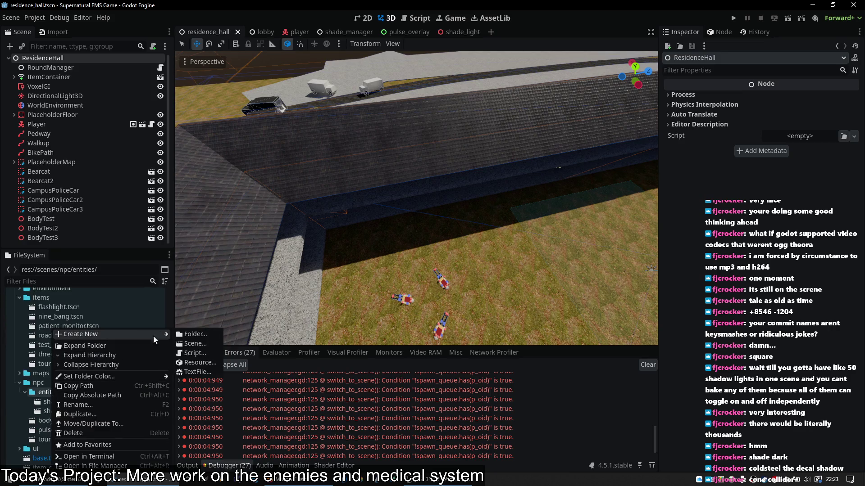
{"action": "left_click", "coordinate": [207, 341]}
{"action": "type", "text": "shade"}
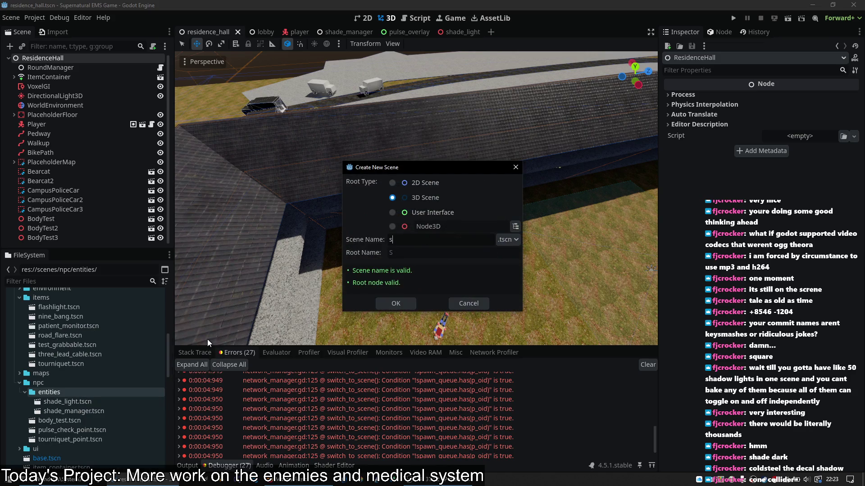
{"action": "type", "text": "_tentacle"}
{"action": "left_click", "coordinate": [401, 308]}
Add a MeshInstance3D child under the ShadeTentacle root node.
{"action": "right_click", "coordinate": [64, 58]}
{"action": "left_click", "coordinate": [110, 65]}
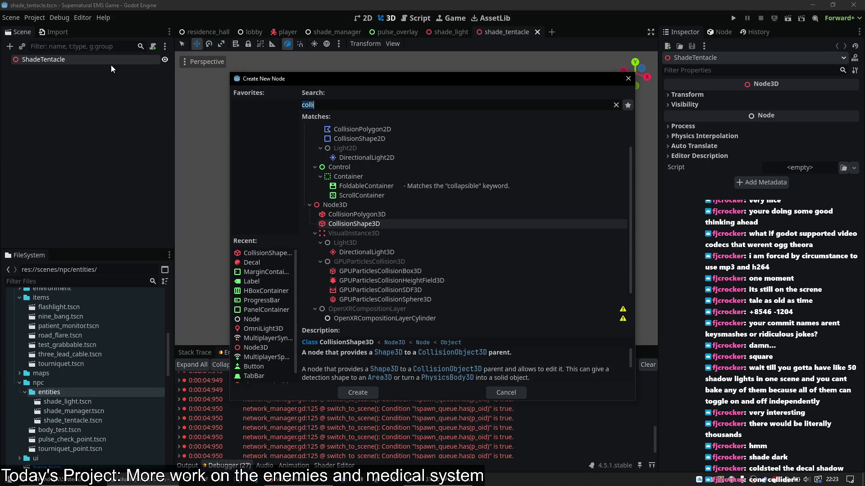
{"action": "type", "text": "meshinst"}
{"action": "key", "text": "Return"}
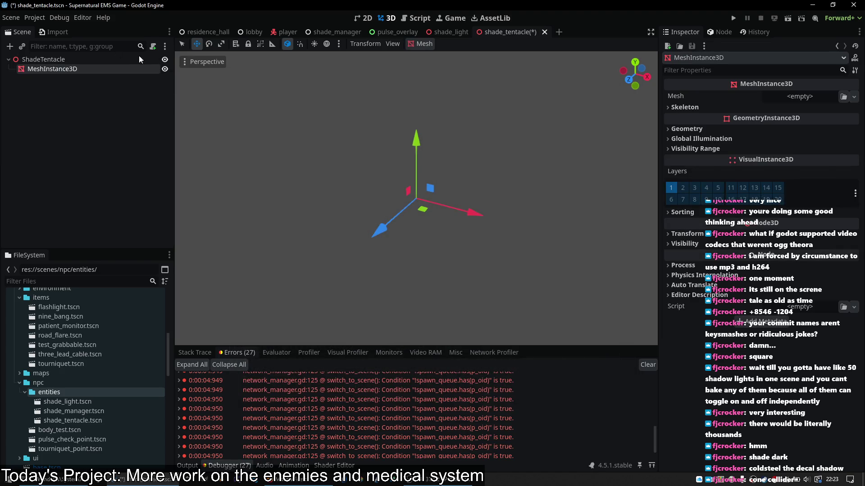
Give the MeshInstance3D a new CylinderMesh.
{"action": "left_click", "coordinate": [846, 99]}
{"action": "key", "text": "Escape"}
{"action": "left_click", "coordinate": [854, 97]}
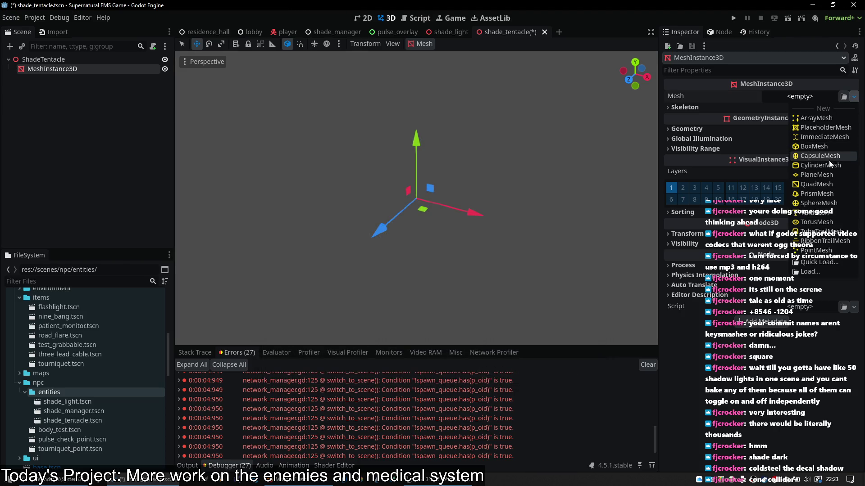
{"action": "left_click", "coordinate": [830, 163]}
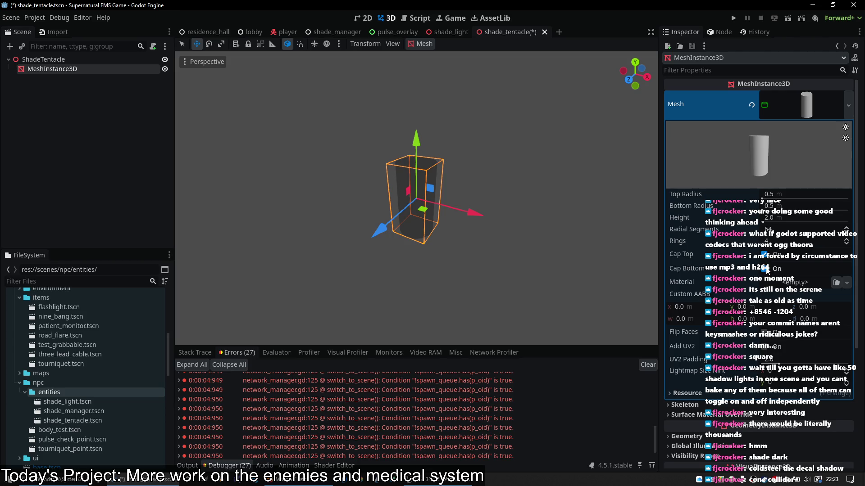
Set the cylinder's top radius to 0 so it forms a cone.
{"action": "left_click", "coordinate": [796, 198]}
{"action": "type", "text": "0"}
{"action": "key", "text": "Return"}
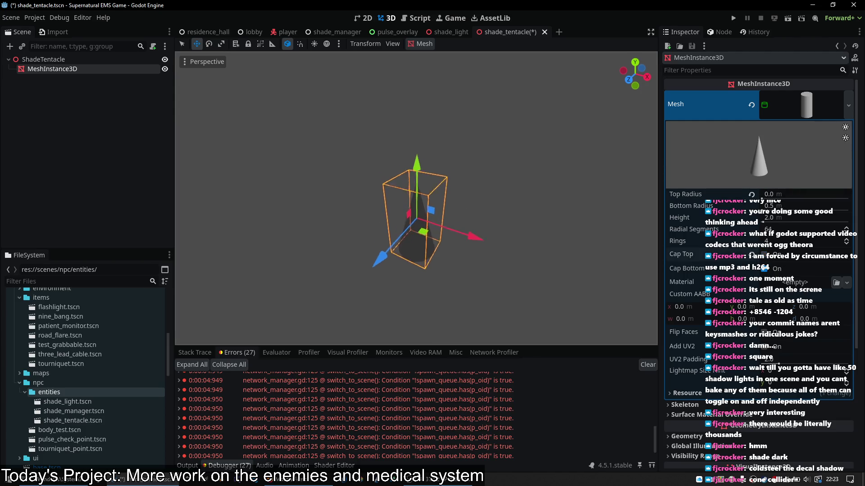
{"action": "left_click", "coordinate": [752, 195]}
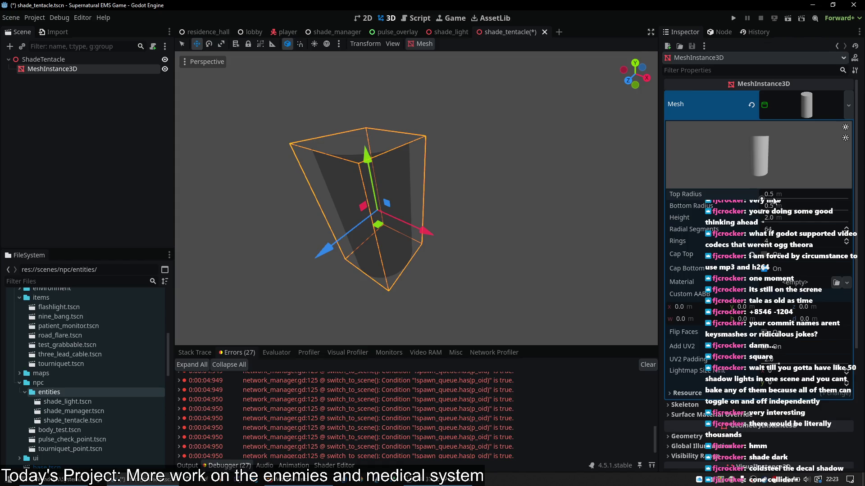
{"action": "key", "text": "ctrl+z"}
{"action": "mouse_move", "coordinate": [590, 210]}
{"action": "left_mouse_down"}
{"action": "mouse_move", "coordinate": [504, 219]}
{"action": "mouse_move", "coordinate": [477, 212]}
{"action": "left_mouse_up"}
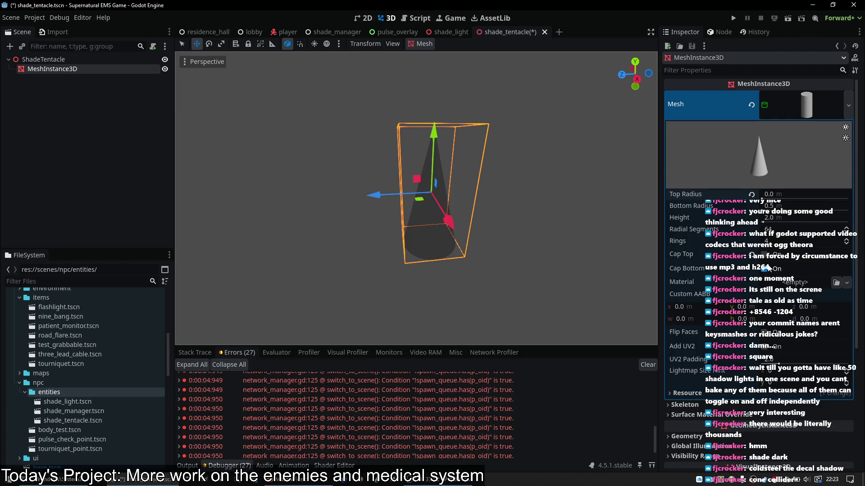
Give the cone 16 radial segments and a height of 1.0.
{"action": "left_click", "coordinate": [795, 229]}
{"action": "type", "text": "16"}
{"action": "key", "text": "Return"}
{"action": "left_click_drag", "start_coordinate": [451, 202], "coordinate": [415, 214]}
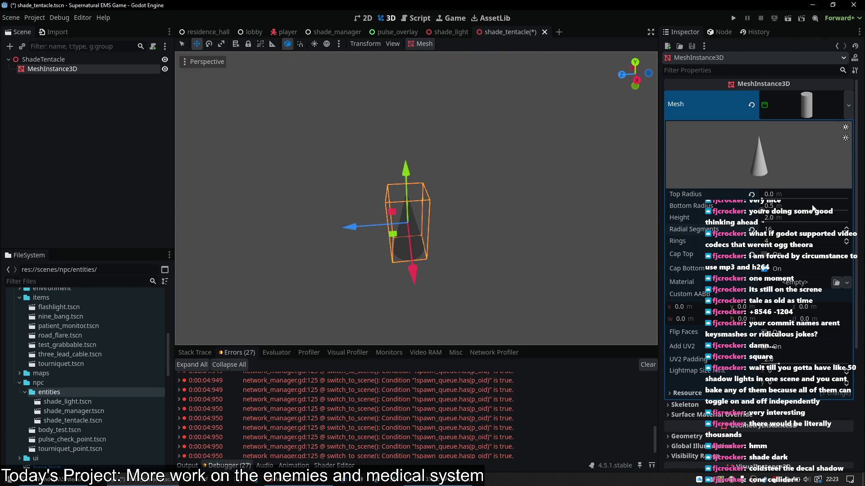
{"action": "left_click", "coordinate": [804, 218]}
{"action": "type", "text": "1"}
{"action": "key", "text": "Return"}
{"action": "scroll", "coordinate": [406, 203], "scroll_direction": "up", "scroll_amount": 5}
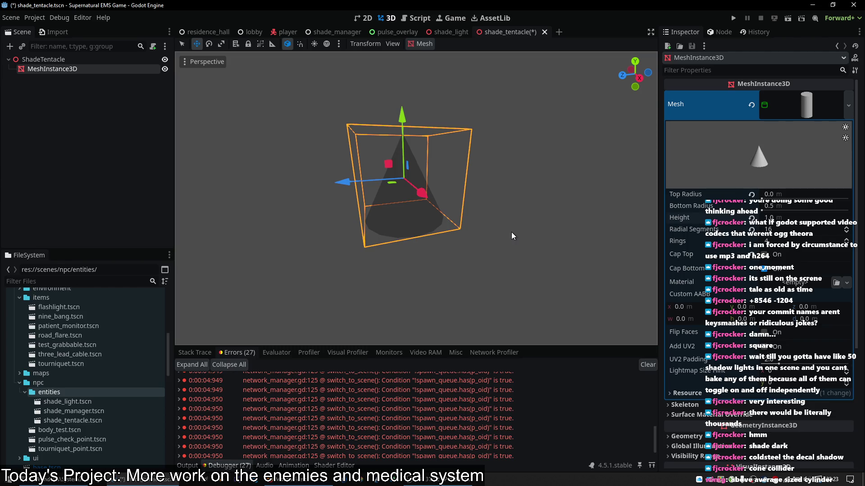
Set the cone's bottom radius to 0.2, then select the ShadeTentacle root.
{"action": "left_click", "coordinate": [775, 208]}
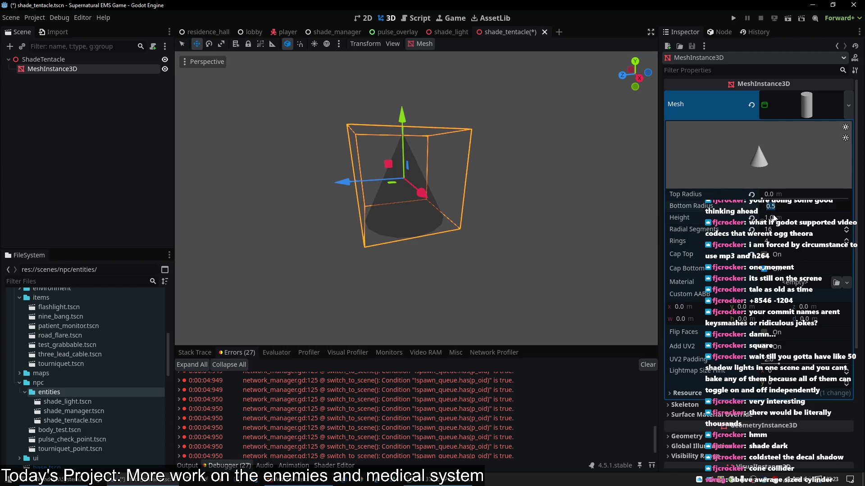
{"action": "type", "text": "0.1"}
{"action": "key", "text": "Return"}
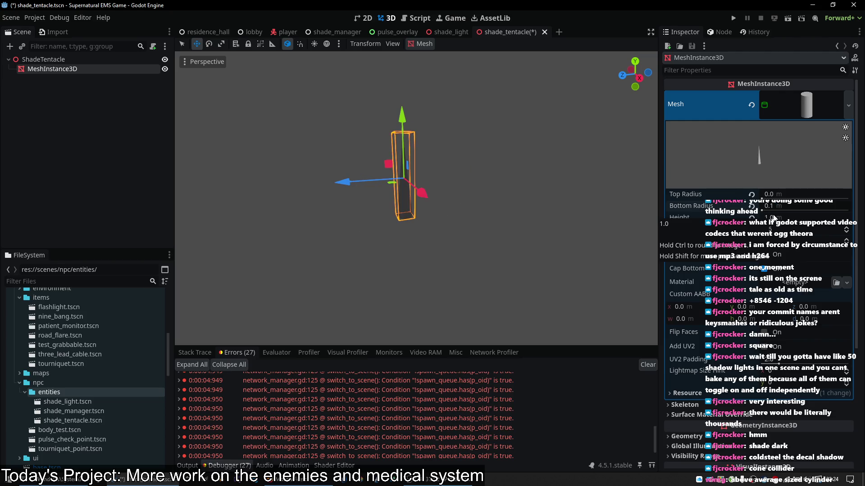
{"action": "left_click", "coordinate": [774, 217]}
{"action": "left_click", "coordinate": [779, 206]}
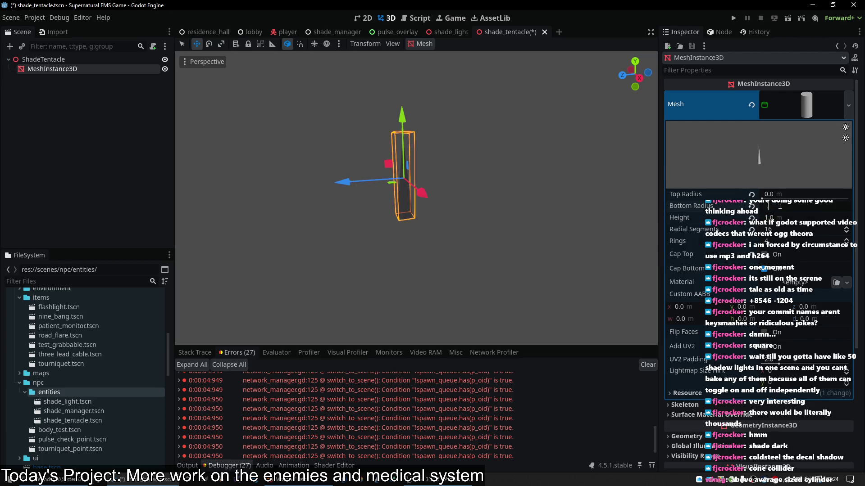
{"action": "type", "text": "0.2"}
{"action": "key", "text": "Return"}
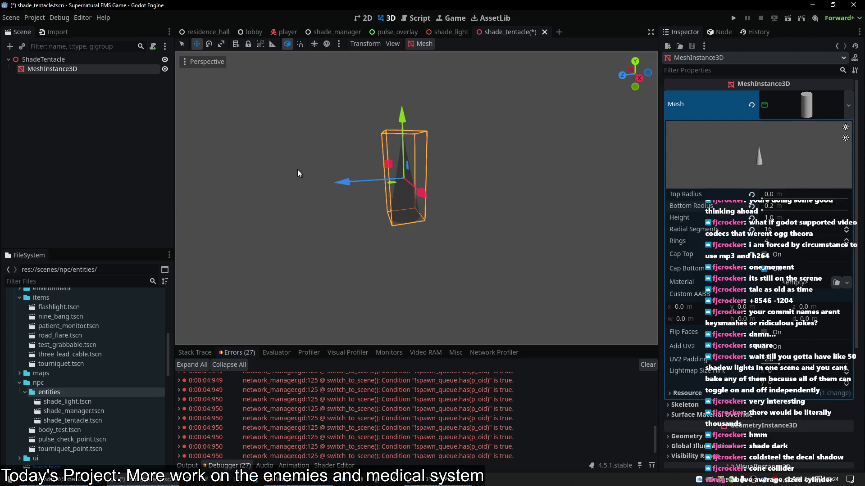
{"action": "left_click", "coordinate": [104, 59]}
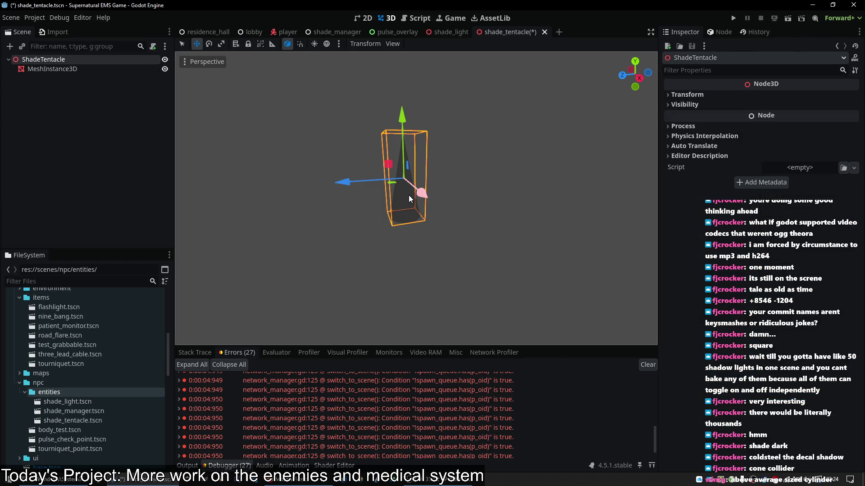
Move the MeshInstance3D cone up along Y so its base sits at the origin.
{"action": "key", "text": "r"}
{"action": "left_click", "coordinate": [710, 96]}
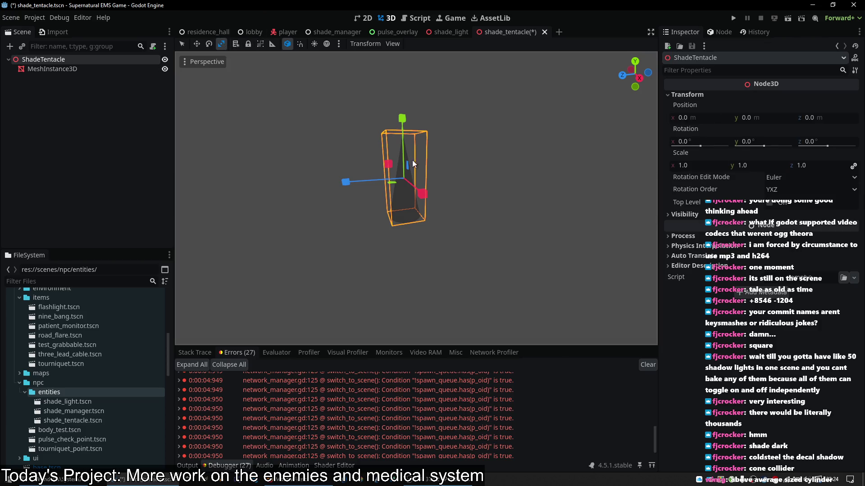
{"action": "left_click", "coordinate": [67, 68]}
{"action": "key", "text": "w"}
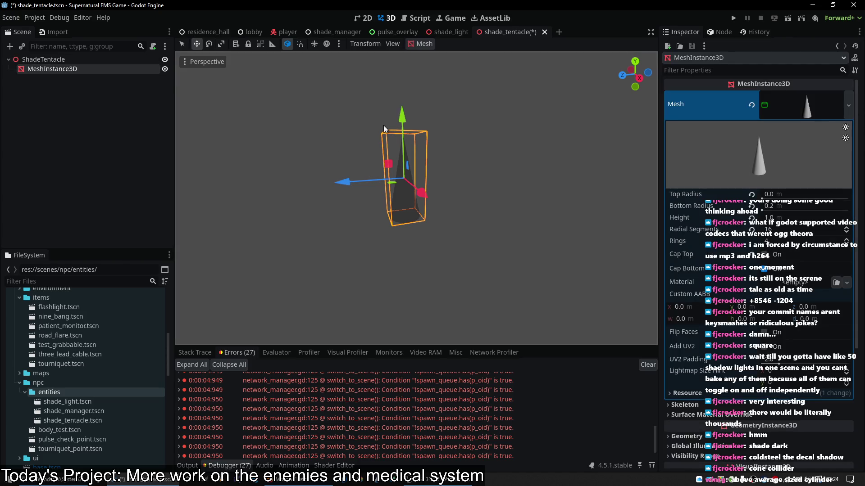
{"action": "left_click_drag", "start_coordinate": [408, 126], "coordinate": [404, 75]}
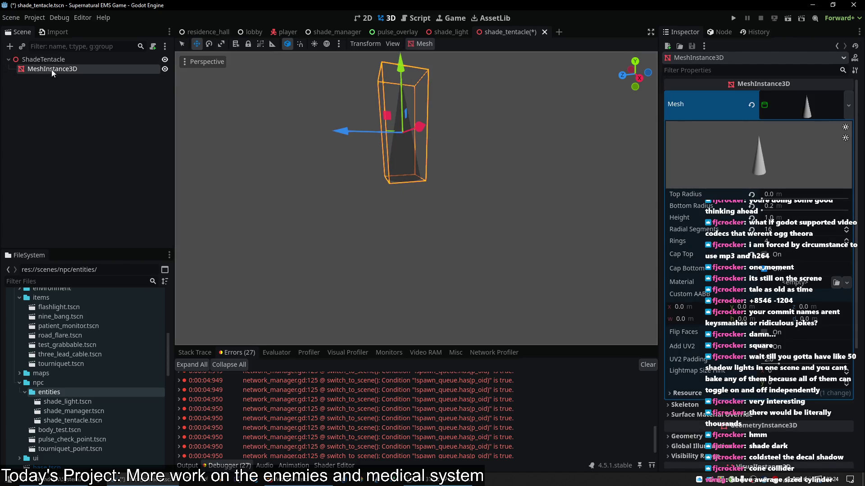
Frame the ShadeTentacle root in the 3D view and select it for scaling.
{"action": "left_click", "coordinate": [44, 59]}
{"action": "key", "text": "f"}
{"action": "key", "text": "r"}
{"action": "left_click", "coordinate": [399, 97]}
{"action": "left_click", "coordinate": [66, 57]}
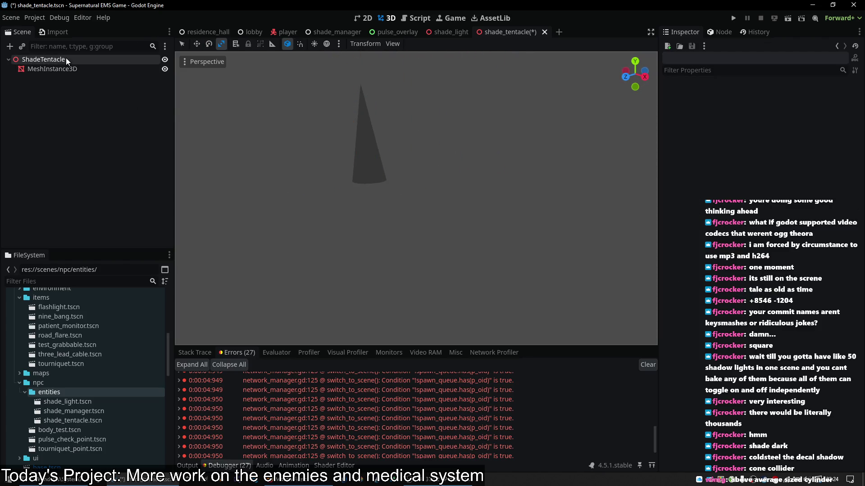
{"action": "left_click", "coordinate": [341, 185]}
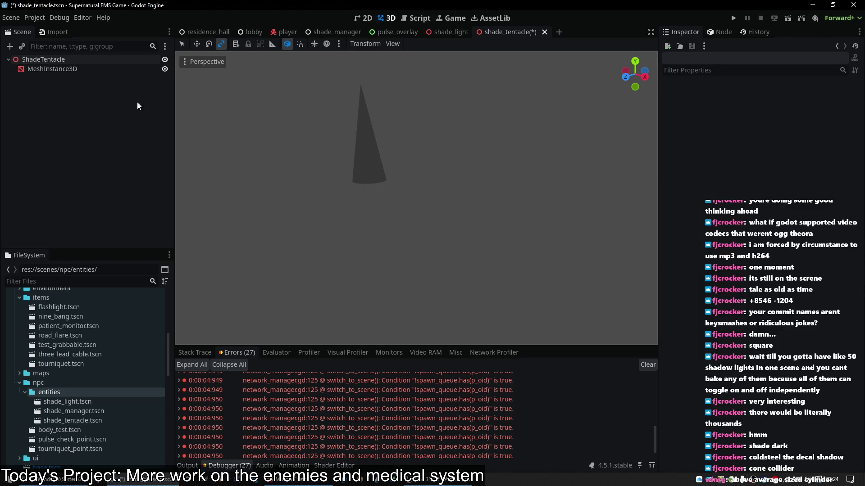
{"action": "left_click", "coordinate": [66, 59]}
{"action": "left_click", "coordinate": [353, 168]}
{"action": "left_click", "coordinate": [48, 59]}
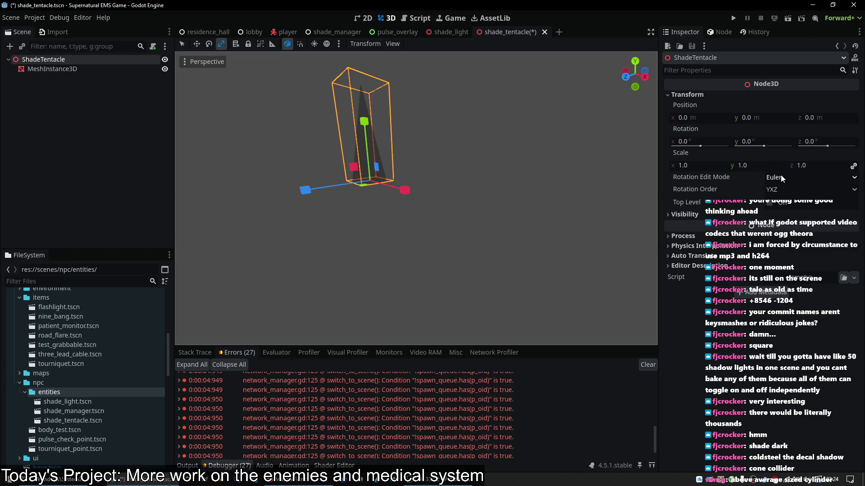
Try different scale values on ShadeTentacle, reset scale to 1, and save the scene.
{"action": "mouse_move", "coordinate": [693, 168]}
{"action": "left_mouse_down"}
{"action": "mouse_move", "coordinate": [674, 166]}
{"action": "mouse_move", "coordinate": [750, 166]}
{"action": "mouse_move", "coordinate": [695, 166]}
{"action": "left_mouse_up"}
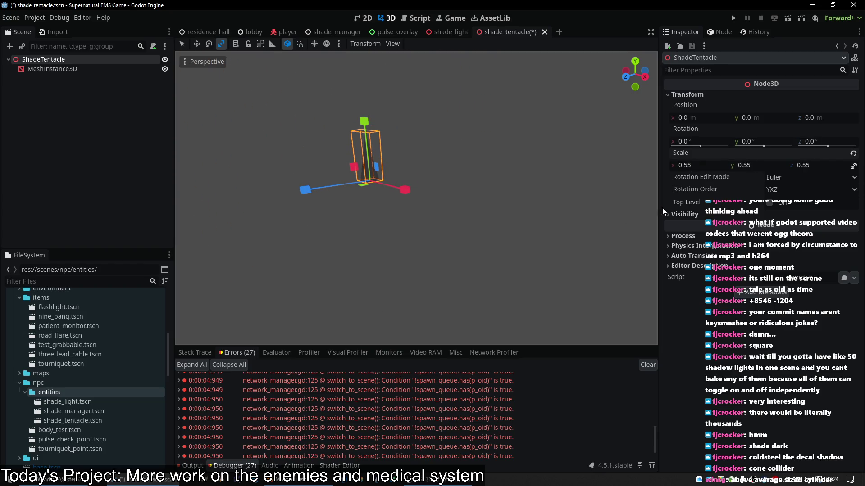
{"action": "key", "text": "ctrl+z"}
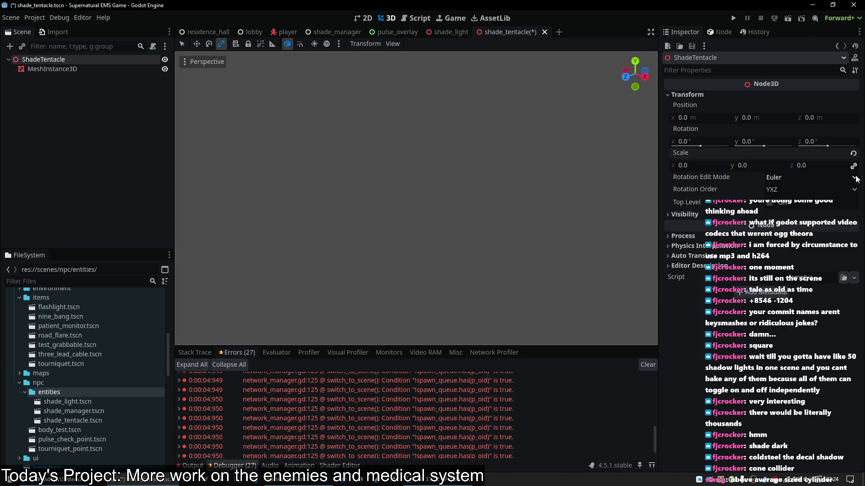
{"action": "left_click", "coordinate": [853, 154]}
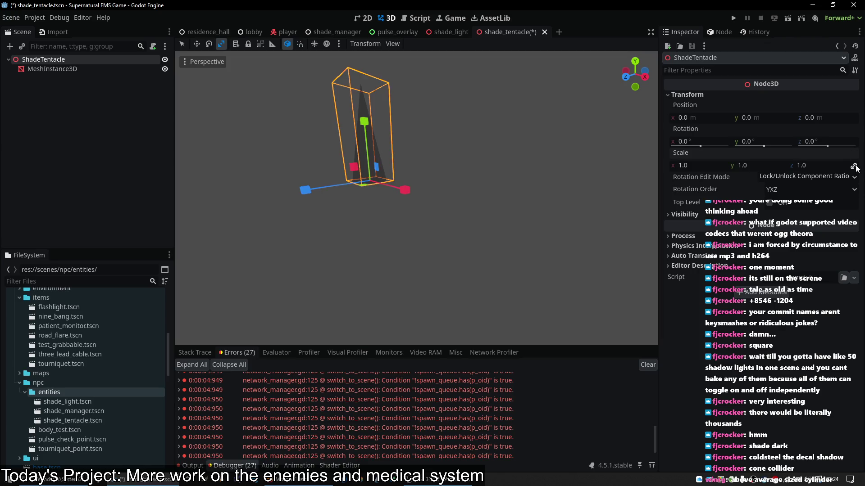
{"action": "left_click", "coordinate": [856, 167]}
{"action": "mouse_move", "coordinate": [796, 164]}
{"action": "left_mouse_down"}
{"action": "mouse_move", "coordinate": [811, 164]}
{"action": "mouse_move", "coordinate": [716, 166]}
{"action": "mouse_move", "coordinate": [788, 166]}
{"action": "mouse_move", "coordinate": [759, 165]}
{"action": "left_mouse_up"}
{"action": "key", "text": "ctrl+z"}
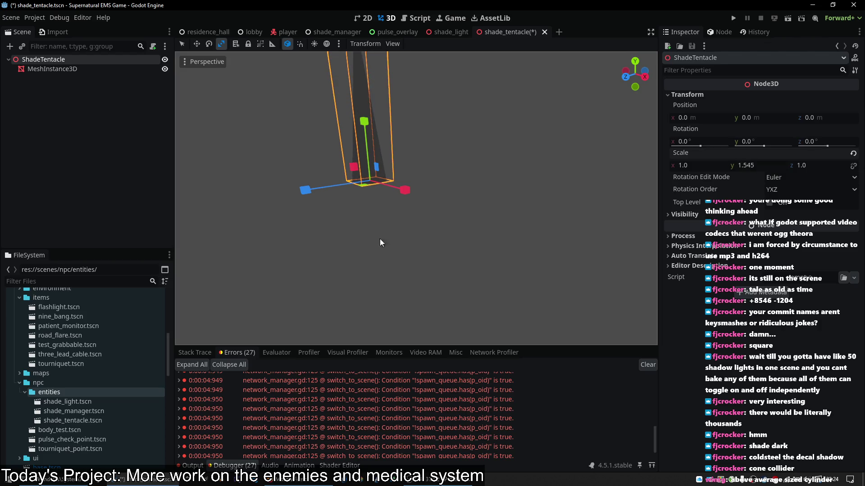
{"action": "left_click", "coordinate": [645, 76]}
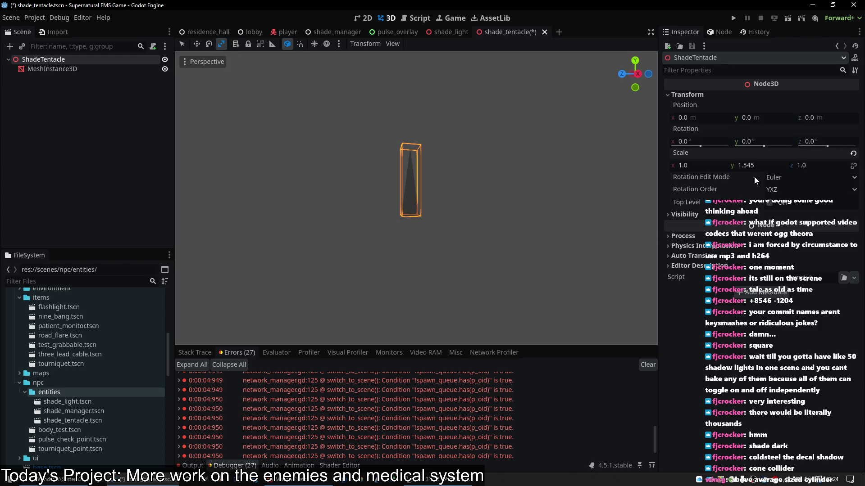
{"action": "mouse_move", "coordinate": [734, 163]}
{"action": "left_mouse_down"}
{"action": "mouse_move", "coordinate": [779, 164]}
{"action": "mouse_move", "coordinate": [748, 164]}
{"action": "left_mouse_up"}
{"action": "left_click", "coordinate": [853, 153]}
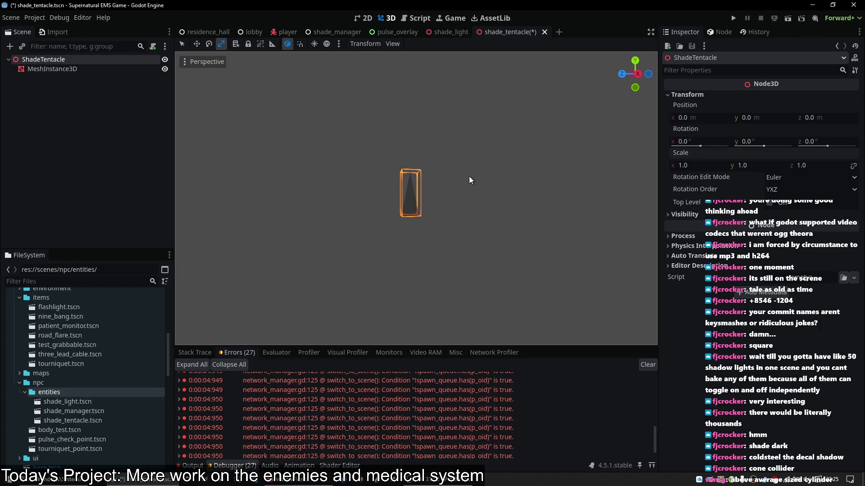
{"action": "mouse_move", "coordinate": [468, 177]}
{"action": "left_mouse_down"}
{"action": "mouse_move", "coordinate": [514, 184]}
{"action": "mouse_move", "coordinate": [489, 68]}
{"action": "left_mouse_up"}
{"action": "key", "text": "ctrl+s"}
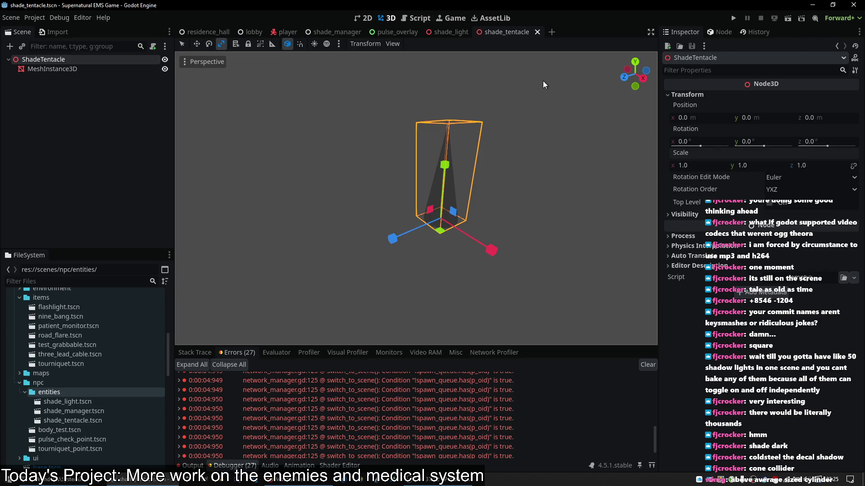
{"action": "left_click", "coordinate": [92, 68]}
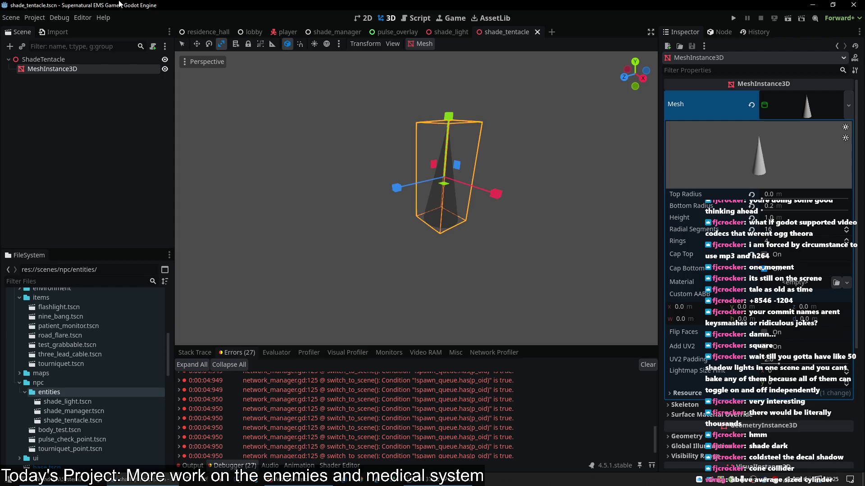
{"action": "left_click", "coordinate": [426, 46]}
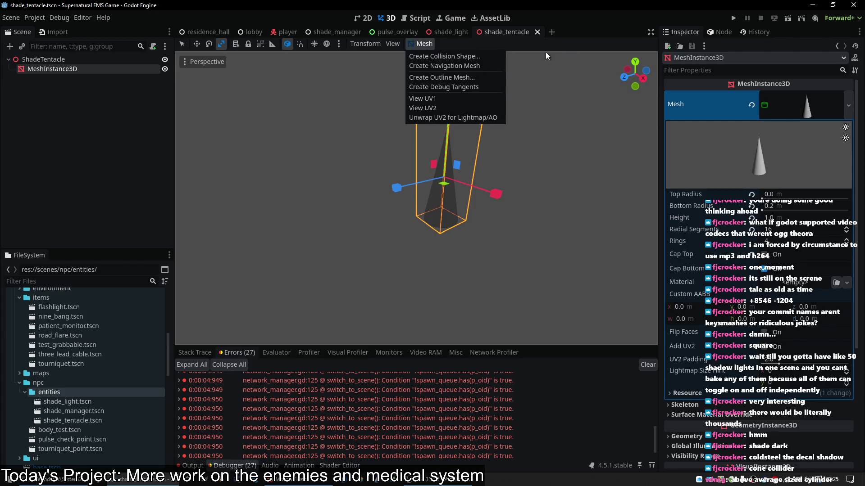
{"action": "left_click", "coordinate": [619, 35]}
{"action": "left_click", "coordinate": [75, 60]}
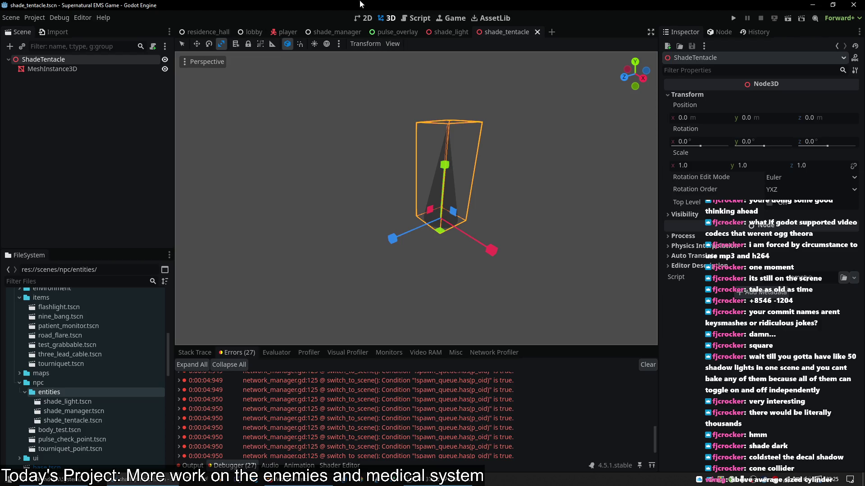
{"action": "left_click", "coordinate": [425, 21]}
Close the shade_tentacle, shade_light and pulse_overlay scene tabs and all listed scripts, including grab_handler.gd.
{"action": "middle_click", "coordinate": [506, 29]}
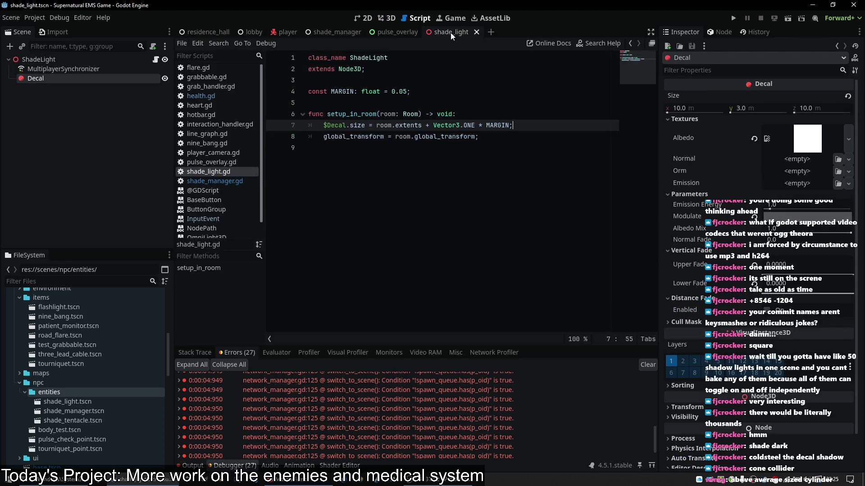
{"action": "middle_click", "coordinate": [450, 31]}
{"action": "middle_click", "coordinate": [387, 27]}
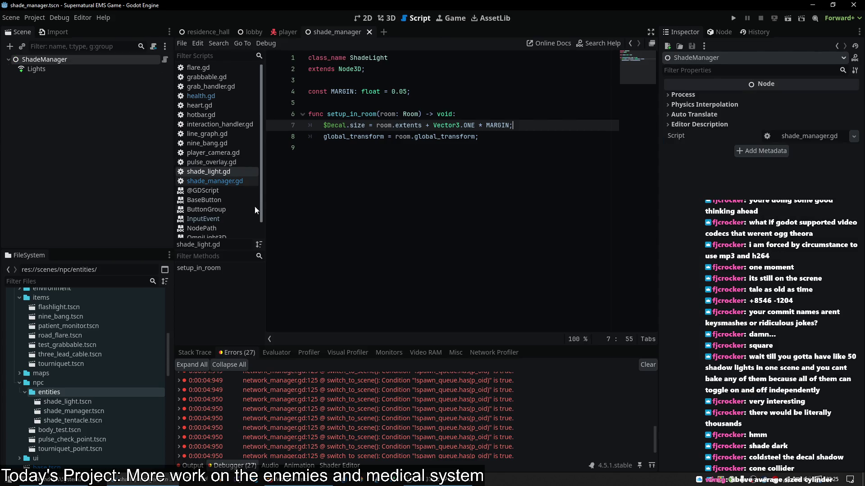
{"action": "middle_click", "coordinate": [212, 67]}
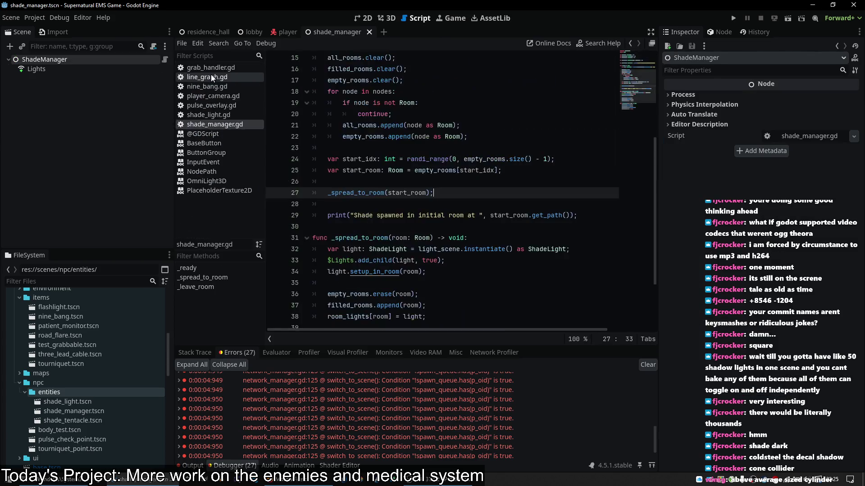
{"action": "middle_click", "coordinate": [212, 78]}
{"action": "middle_click", "coordinate": [212, 78]}
{"action": "middle_click", "coordinate": [212, 77]}
{"action": "middle_click", "coordinate": [212, 77]}
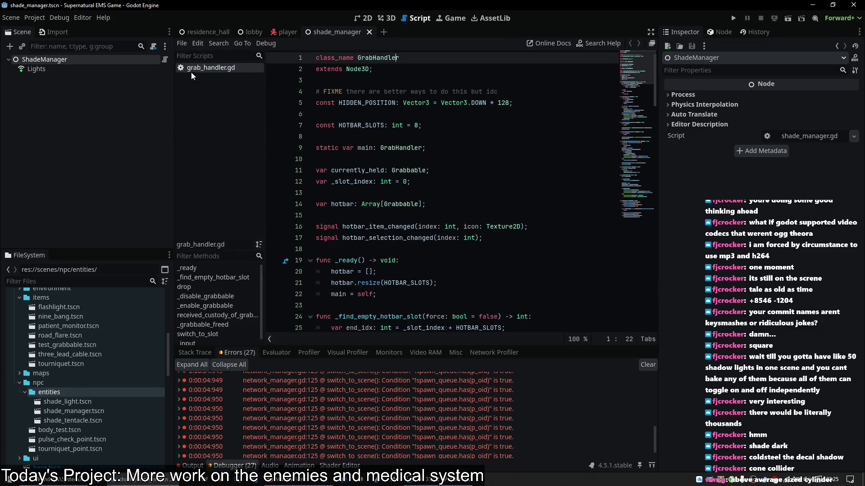
{"action": "middle_click", "coordinate": [189, 72]}
Open scripts/entities/shade_manager.gd from the FileSystem dock and place the caret on line 9.
{"action": "scroll", "coordinate": [56, 373], "scroll_direction": "up", "scroll_amount": 5}
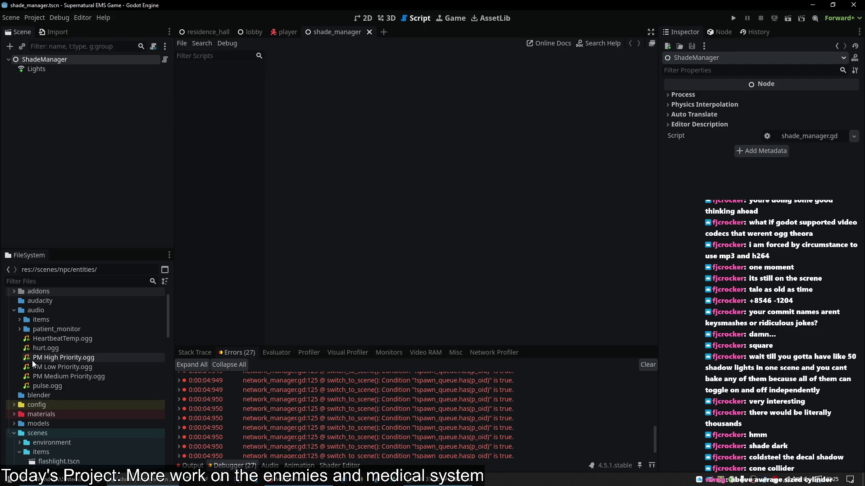
{"action": "scroll", "coordinate": [32, 360], "scroll_direction": "down", "scroll_amount": 3}
{"action": "scroll", "coordinate": [33, 363], "scroll_direction": "down", "scroll_amount": 10}
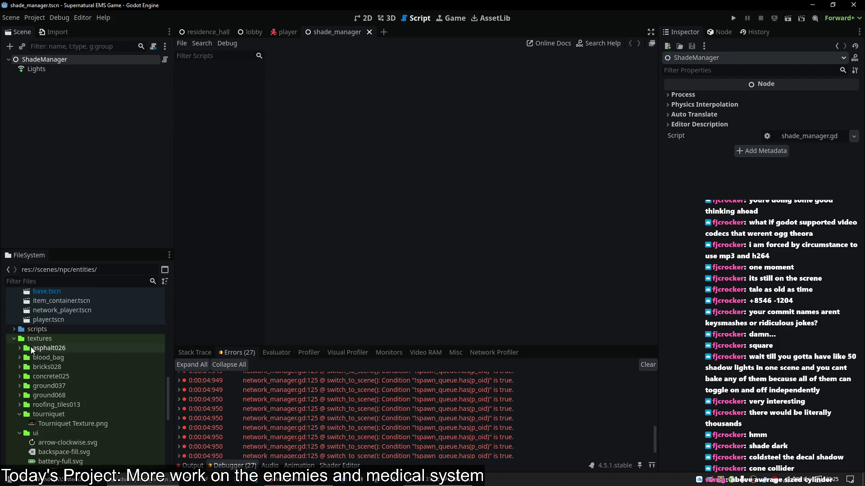
{"action": "left_click", "coordinate": [14, 330]}
{"action": "left_click", "coordinate": [19, 339]}
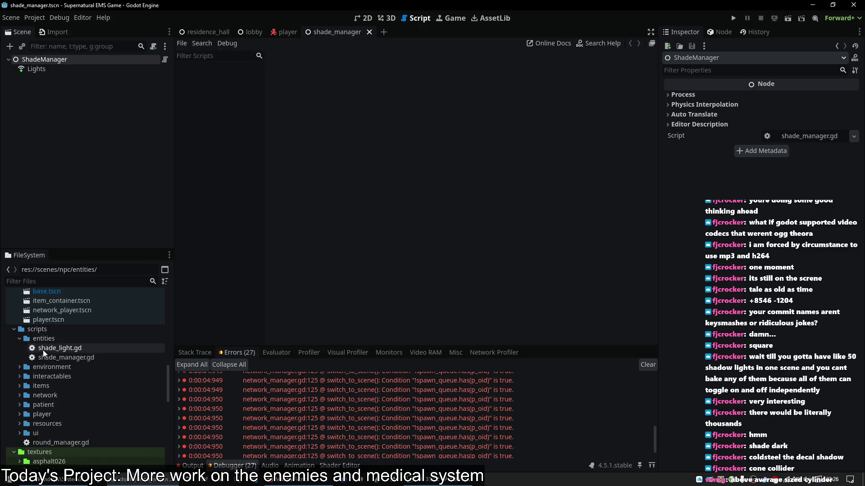
{"action": "left_click", "coordinate": [68, 357]}
{"action": "double_click", "coordinate": [68, 356]}
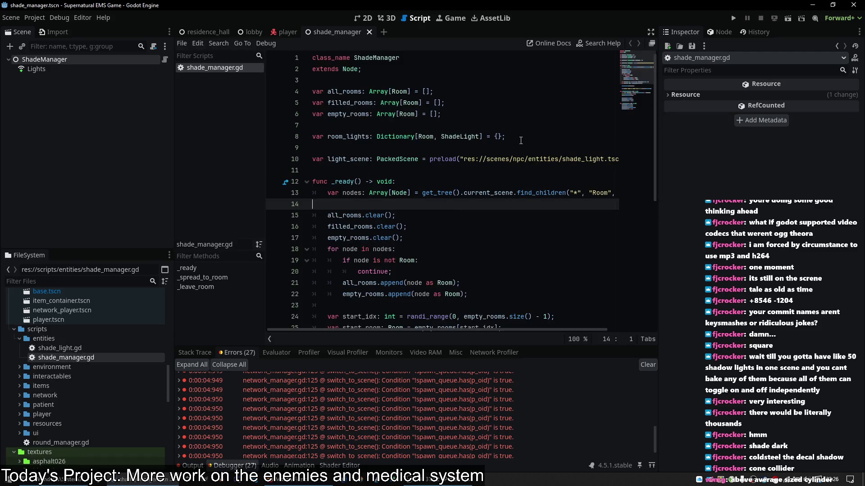
{"action": "left_click", "coordinate": [536, 148]}
Add 'var tentacle_scene: PackedScene = preload("res://scenes/npc/entities/shade_tentacle.tscn");' on line 10 and save.
{"action": "key", "text": "Return"}
{"action": "type", "text": "var "}
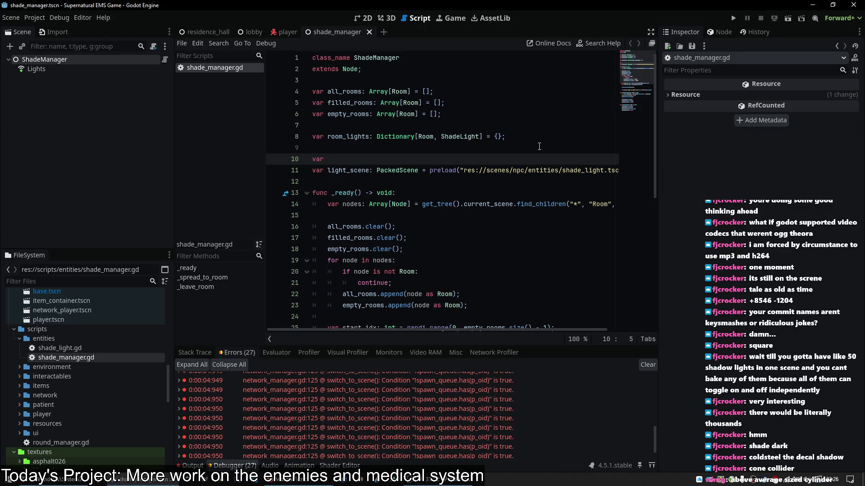
{"action": "type", "text": "tentacle_scene: "}
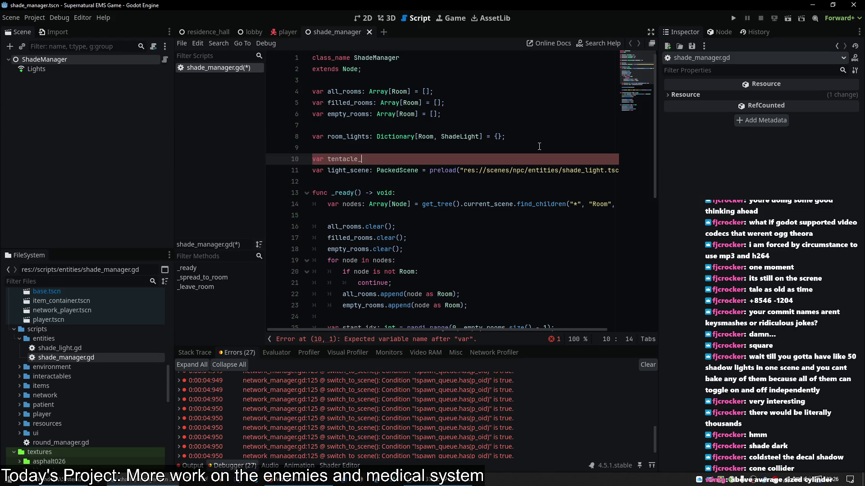
{"action": "type", "text": "PackedScene = p"}
{"action": "type", "text": "reload(\"res:"}
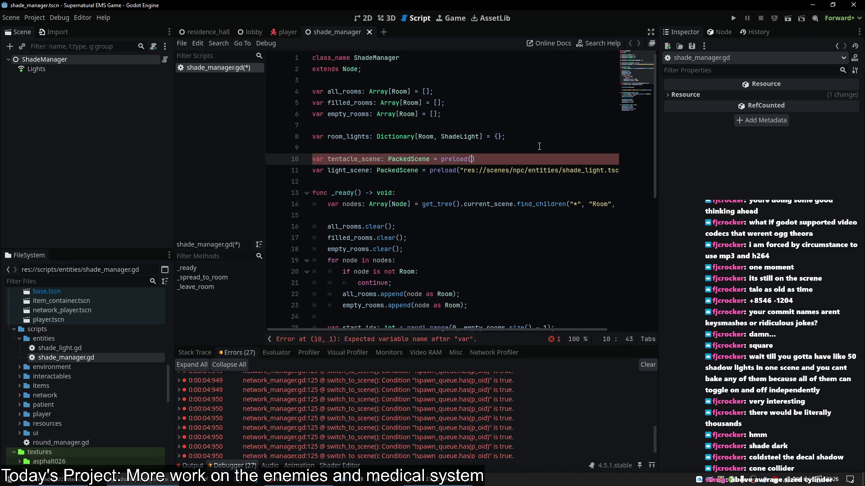
{"action": "type", "text": "//scenes/"}
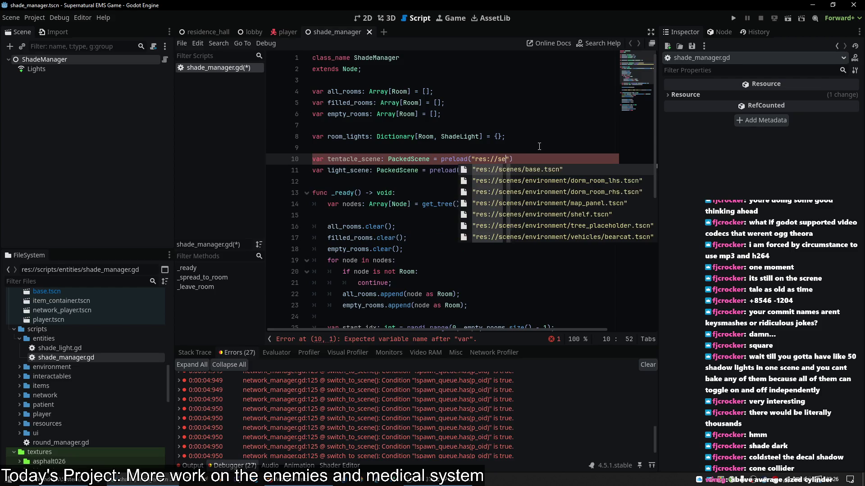
{"action": "type", "text": "npc"}
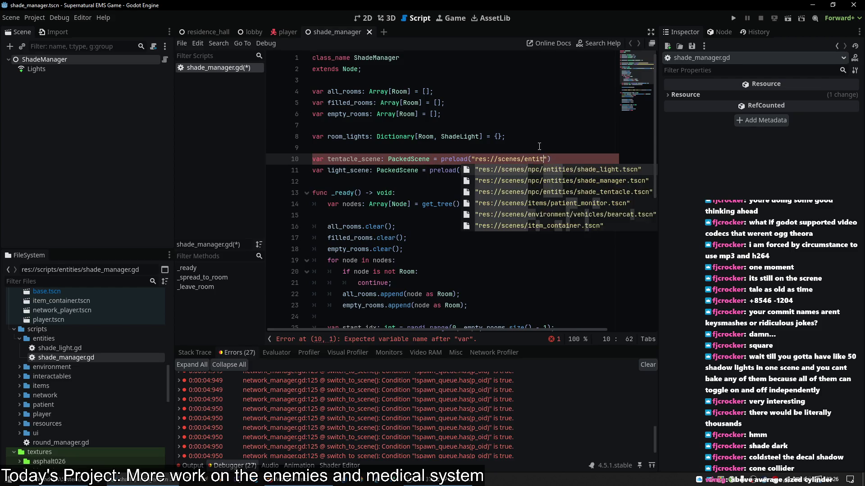
{"action": "type", "text": "/entit"}
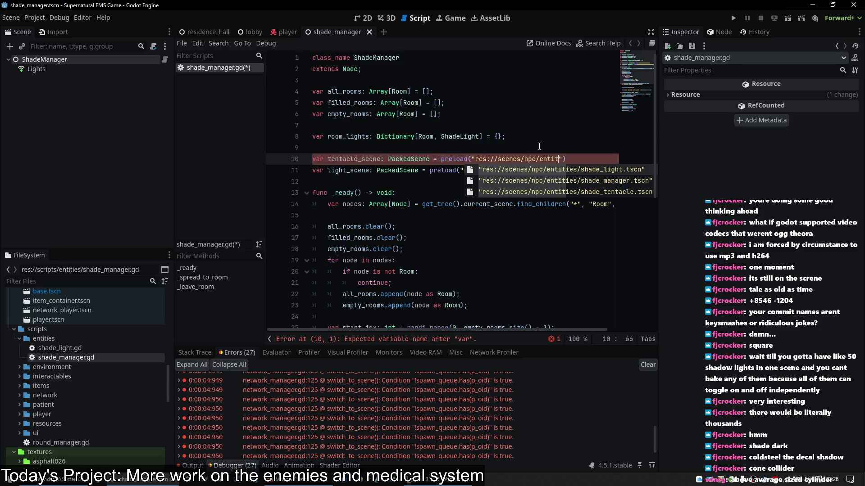
{"action": "key", "text": "End"}
{"action": "type", "text": "ies/"}
{"action": "key", "text": "Return"}
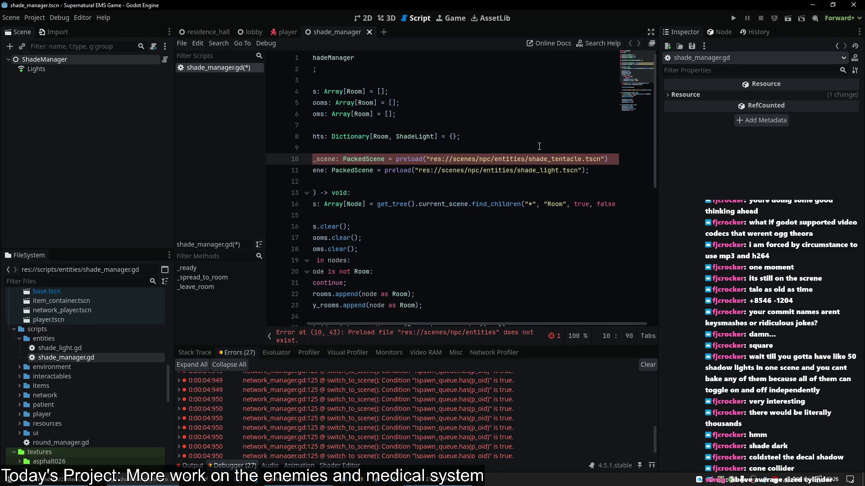
{"action": "type", "text": ");"}
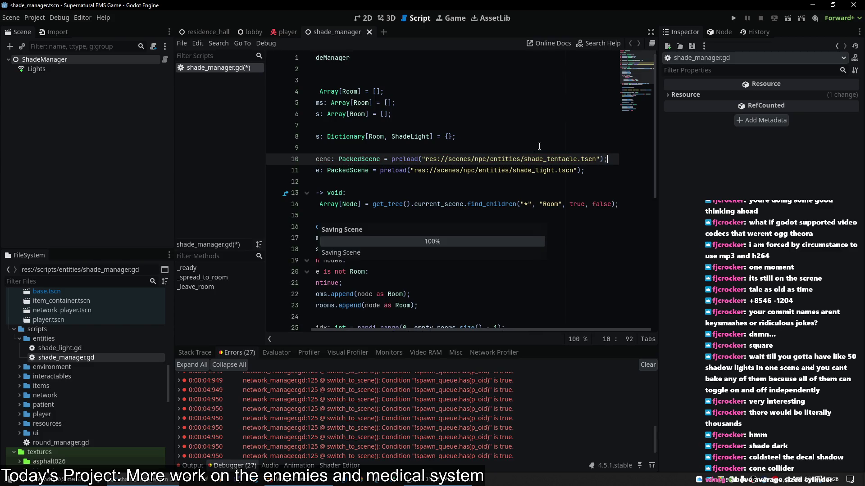
{"action": "key", "text": "ctrl+s"}
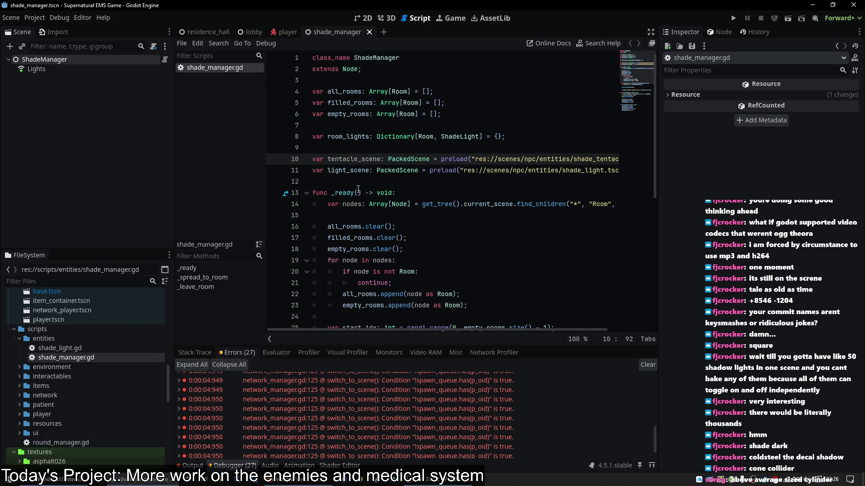
{"action": "left_click", "coordinate": [537, 159]}
{"action": "key", "text": "End"}
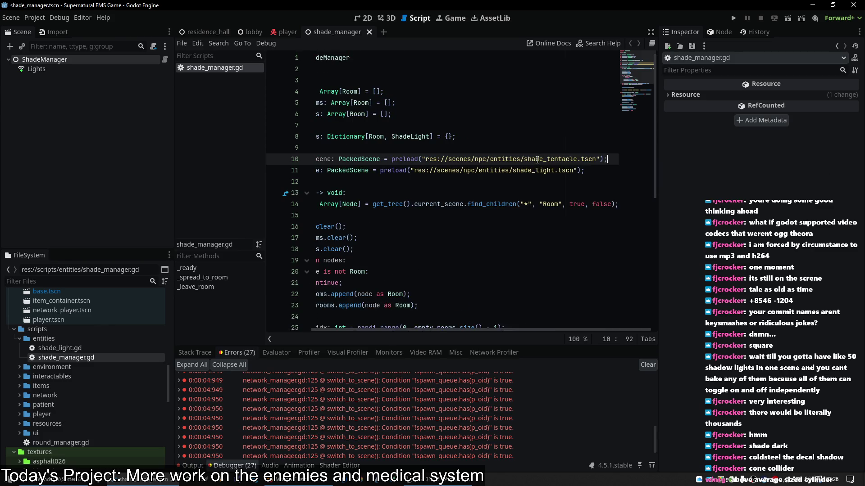
{"action": "scroll", "coordinate": [608, 241], "scroll_direction": "left", "scroll_amount": 3}
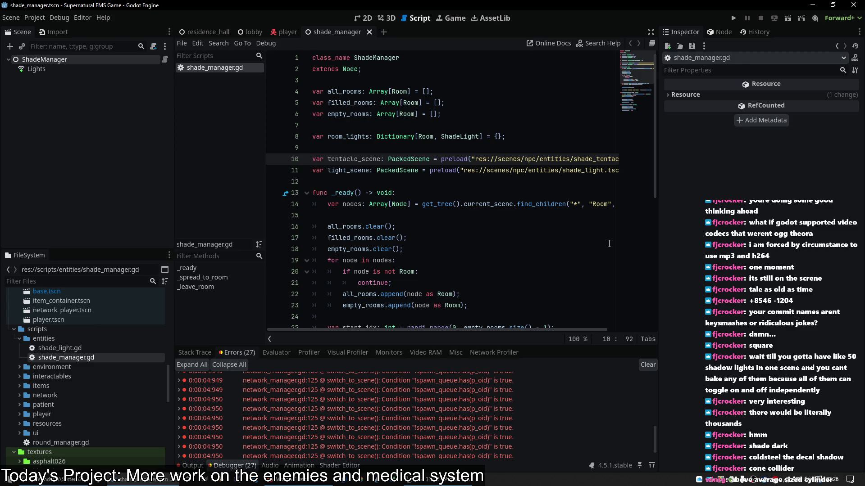
{"action": "scroll", "coordinate": [23, 404], "scroll_direction": "down", "scroll_amount": 2}
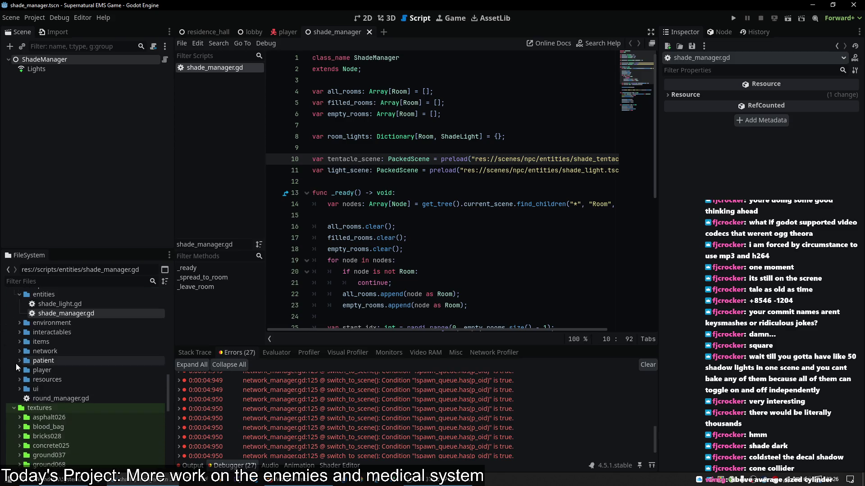
{"action": "scroll", "coordinate": [23, 395], "scroll_direction": "up", "scroll_amount": 1}
{"action": "left_click", "coordinate": [18, 411]}
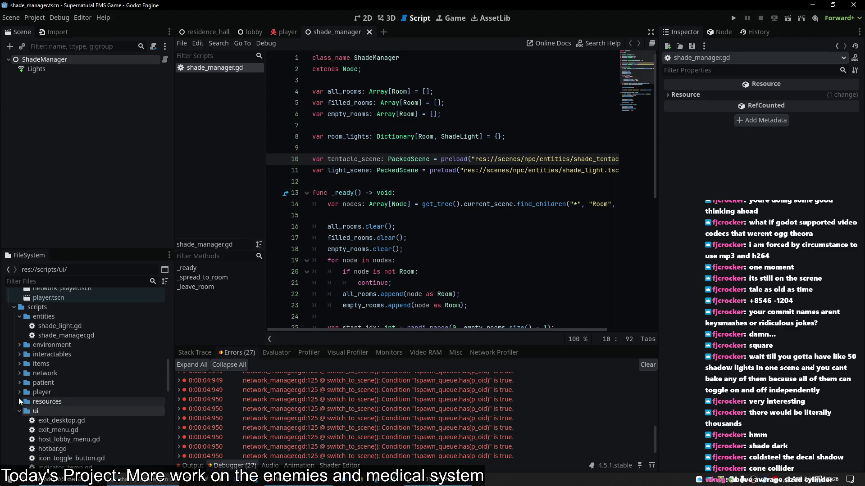
{"action": "left_click", "coordinate": [20, 364]}
{"action": "left_click", "coordinate": [20, 354]}
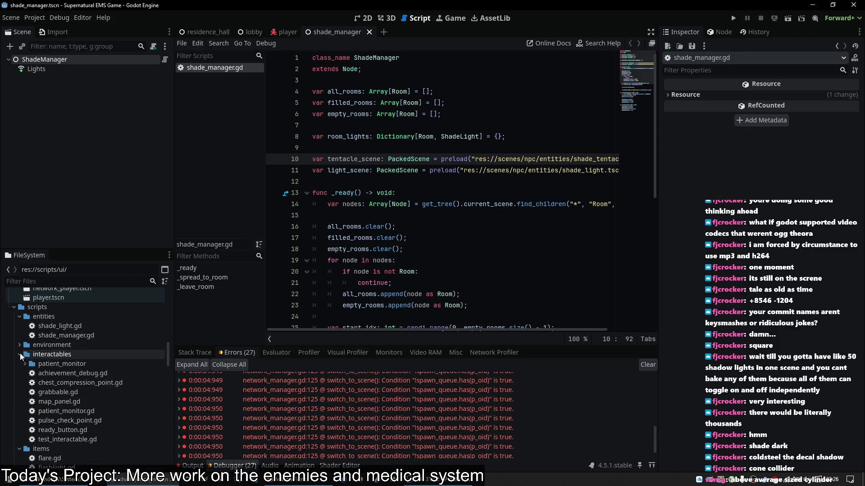
{"action": "scroll", "coordinate": [76, 351], "scroll_direction": "down", "scroll_amount": 8}
{"action": "scroll", "coordinate": [126, 337], "scroll_direction": "up", "scroll_amount": 10}
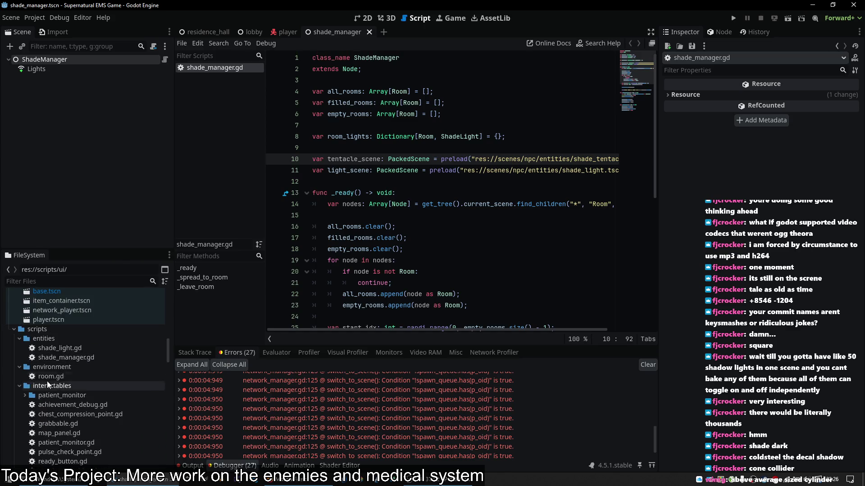
{"action": "left_click", "coordinate": [20, 366]}
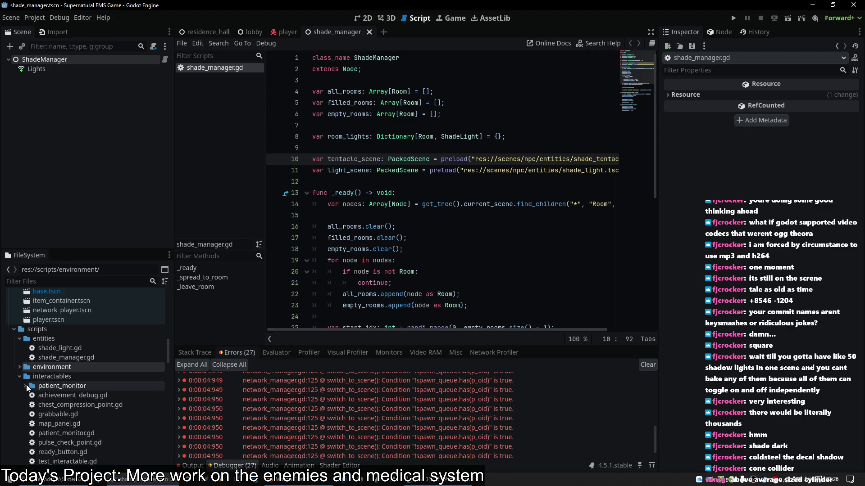
{"action": "left_click", "coordinate": [20, 377]}
{"action": "left_click", "coordinate": [19, 396]}
{"action": "left_click", "coordinate": [20, 405]}
{"action": "left_click", "coordinate": [20, 415]}
{"action": "left_click", "coordinate": [19, 424]}
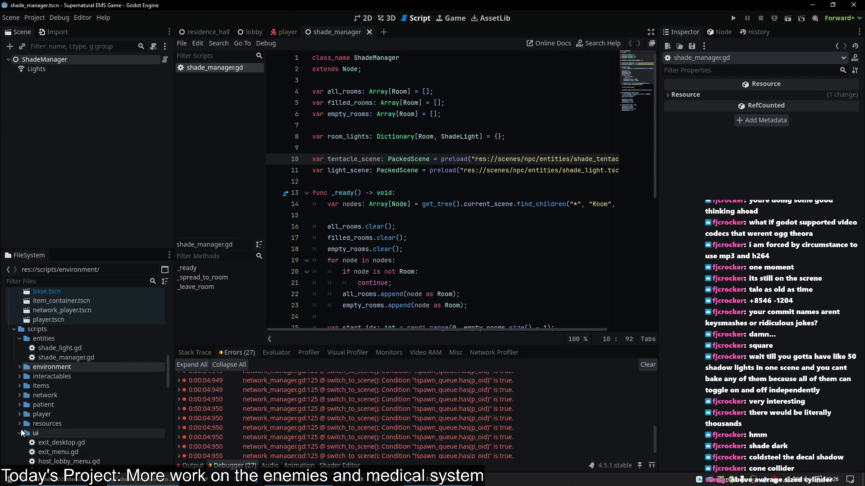
{"action": "left_click", "coordinate": [20, 431]}
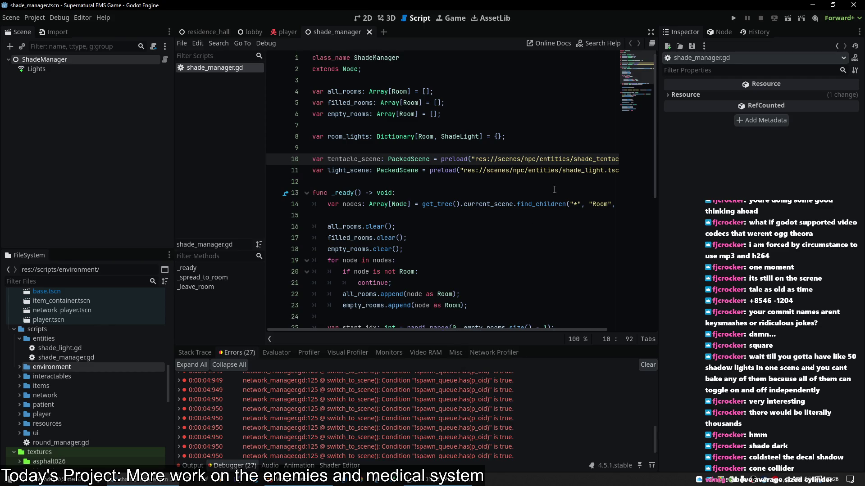
{"action": "left_click", "coordinate": [543, 226]}
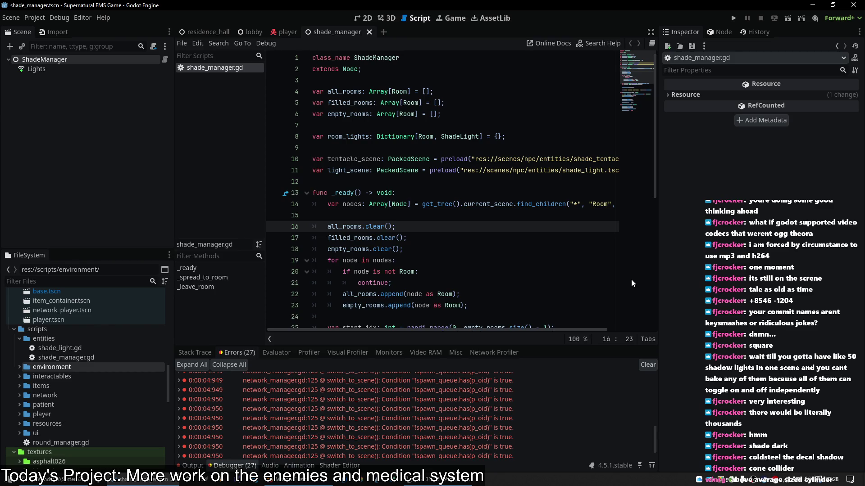
Add blank lines after line 11, try a 'var energy: float = 0;' line, then cut it.
{"action": "key", "text": "Up"}
{"action": "key", "text": "Up"}
{"action": "key", "text": "Up"}
{"action": "key", "text": "End"}
{"action": "key", "text": "Return"}
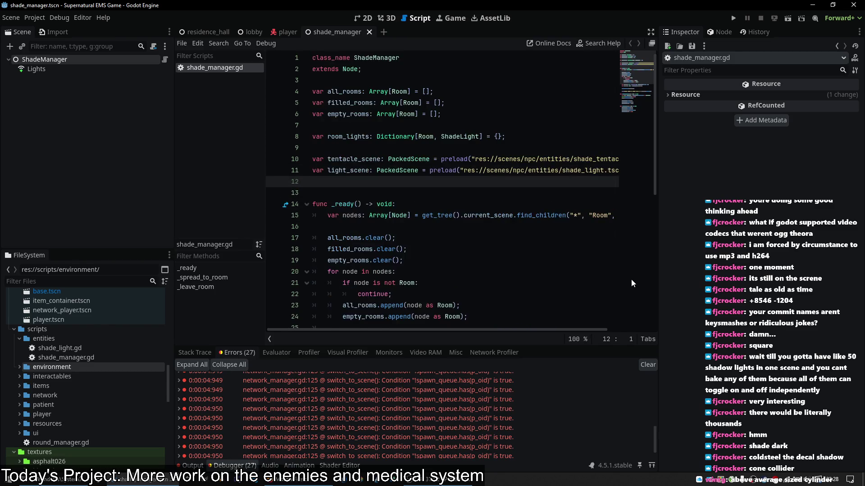
{"action": "key", "text": "Return"}
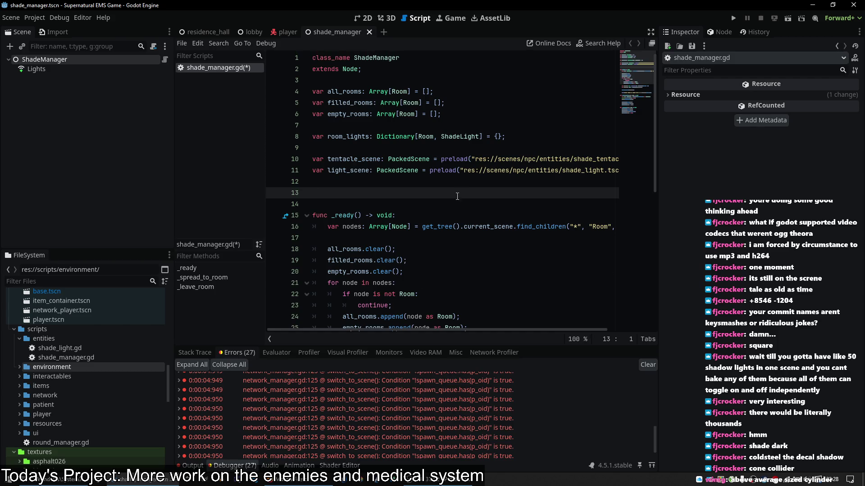
{"action": "type", "text": "var energyu"}
{"action": "key", "text": "BackSpace"}
{"action": "type", "text": ": float = "}
{"action": "type", "text": "0;"}
{"action": "key", "text": "Return"}
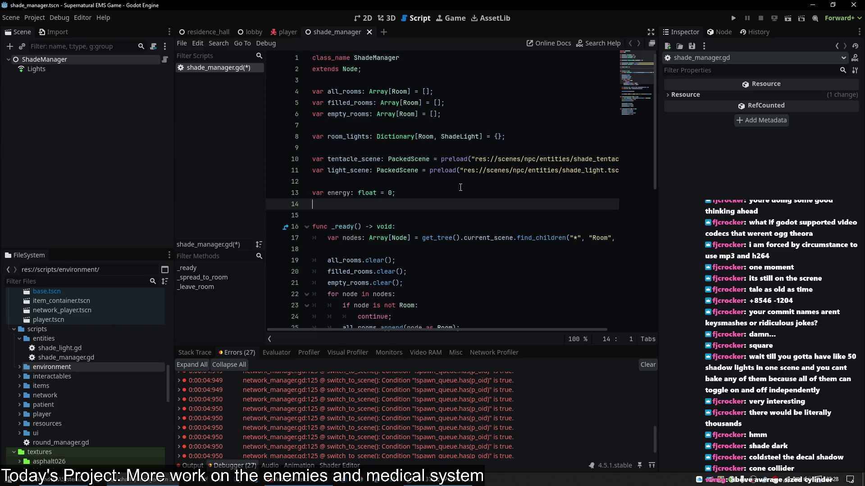
{"action": "key", "text": "Up"}
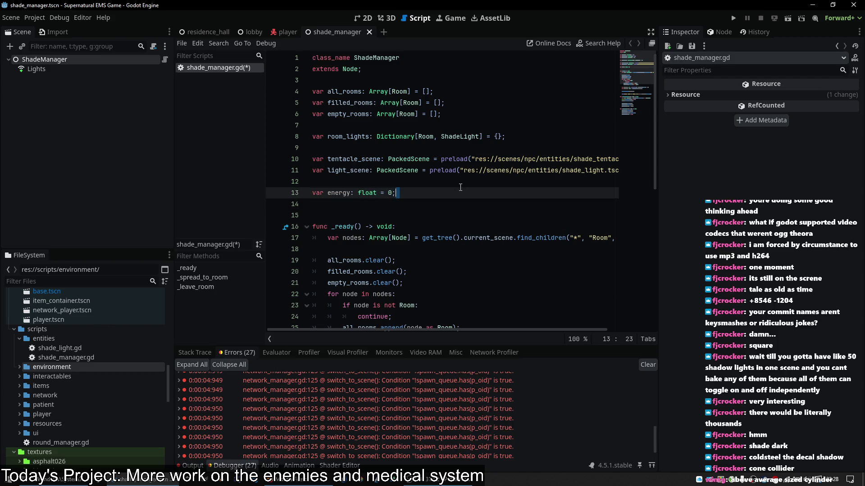
{"action": "key", "text": "ctrl+x"}
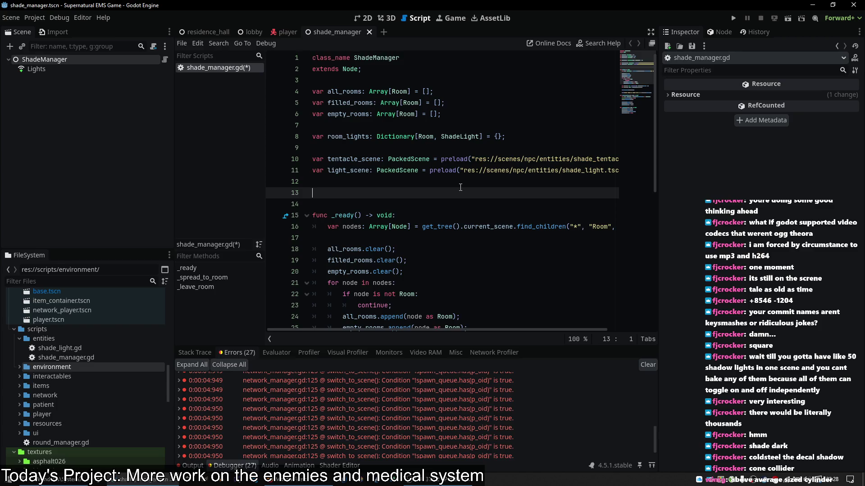
Declare 'var anger: float = 0.0;' on line 13 and save the script.
{"action": "type", "text": "var anger: "}
{"action": "type", "text": "float = 0.0;"}
{"action": "key", "text": "ctrl+s"}
{"action": "scroll", "coordinate": [461, 187], "scroll_direction": "down", "scroll_amount": 3}
{"action": "scroll", "coordinate": [460, 187], "scroll_direction": "down", "scroll_amount": 5}
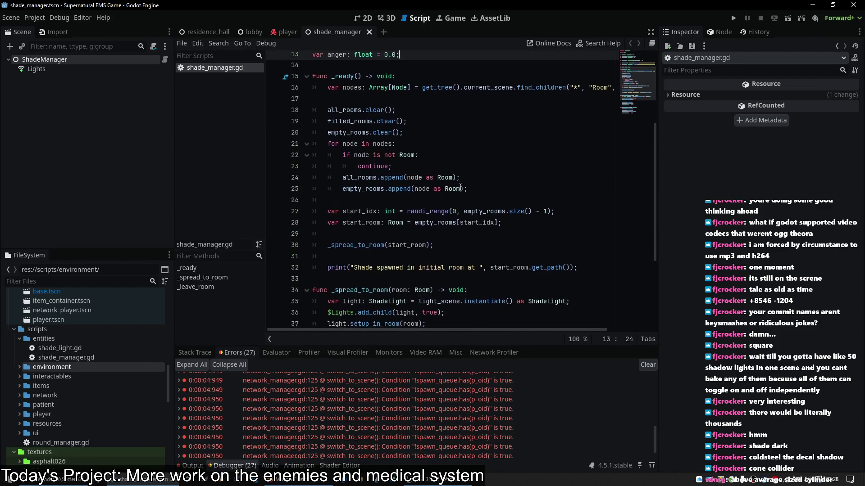
{"action": "left_click", "coordinate": [577, 139]}
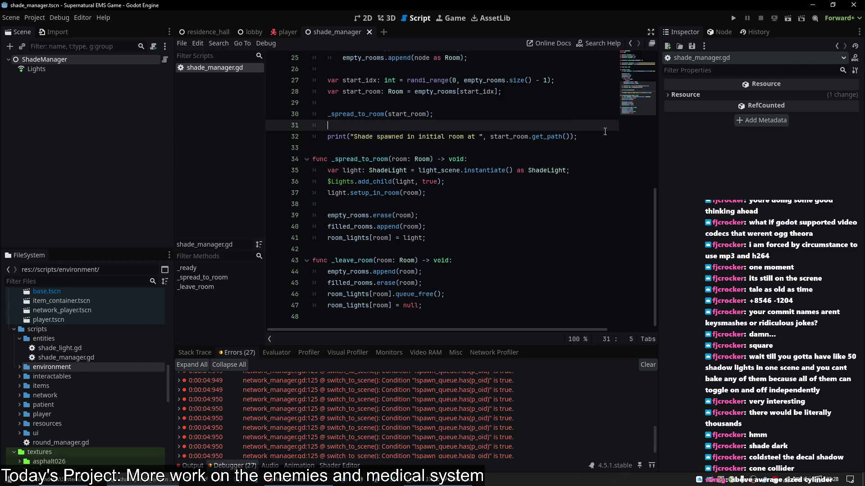
Start a _process function below the print statement with an 'anger +=' line.
{"action": "key", "text": "Return"}
{"action": "key", "text": "Return"}
{"action": "type", "text": "func _pro"}
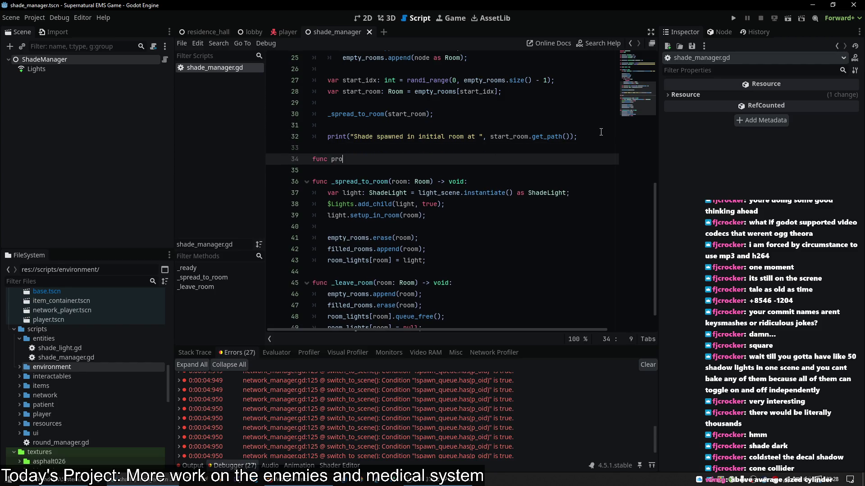
{"action": "key", "text": "Return"}
{"action": "key", "text": "Return"}
{"action": "type", "text": "anger +="}
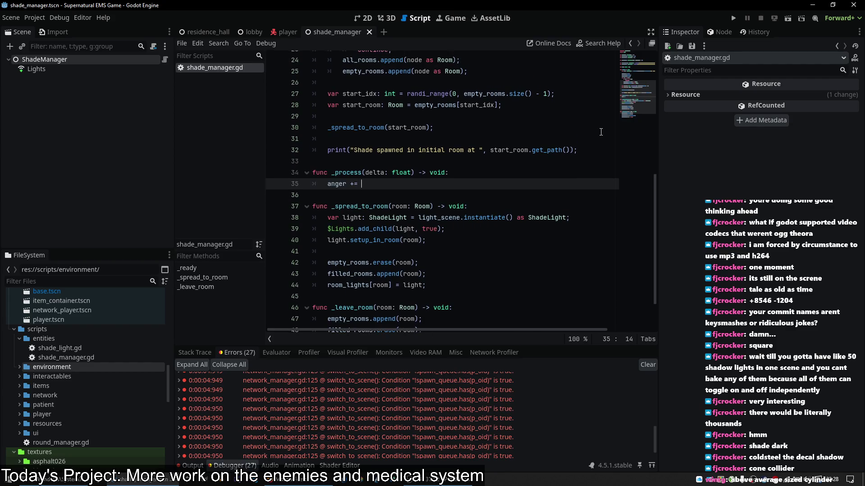
{"action": "scroll", "coordinate": [472, 190], "scroll_direction": "up", "scroll_amount": 8}
Declare a float constant ANGER_GROWTH_RATE below extends Node, adjust its value, and save.
{"action": "left_click", "coordinate": [459, 76]}
{"action": "key", "text": "Return"}
{"action": "key", "text": "Return"}
{"action": "key", "text": "Up"}
{"action": "type", "text": "const ANGER_GROWTH_RATE"}
{"action": "key", "text": "BackSpace"}
{"action": "key", "text": "BackSpace"}
{"action": "type", "text": ": float = 0 "}
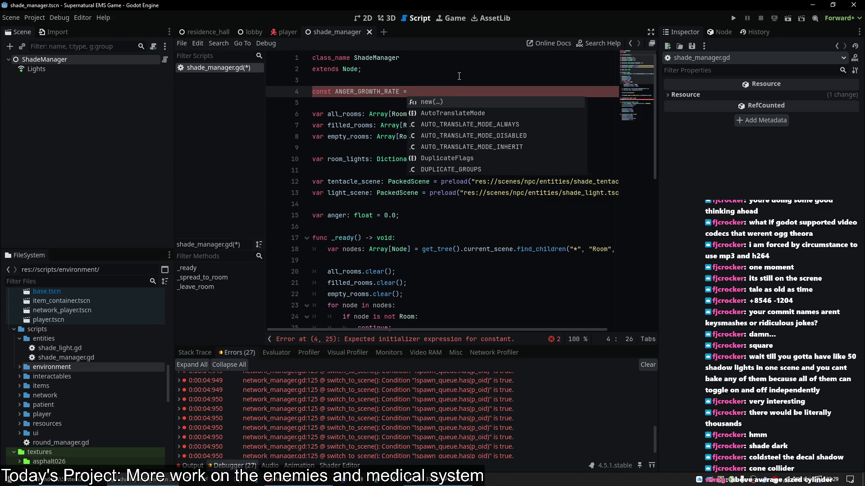
{"action": "type", "text": "0.01"}
{"action": "type", "text": ";"}
{"action": "key", "text": "ctrl+s"}
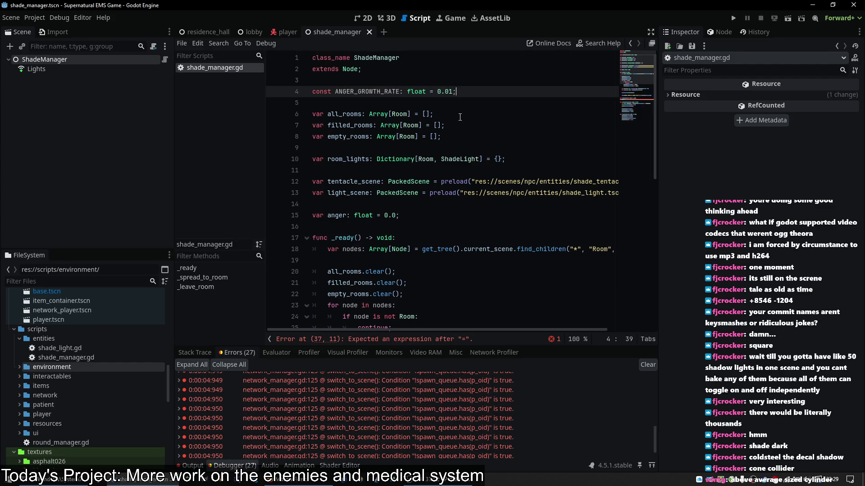
{"action": "key", "text": "Left"}
{"action": "key", "text": "BackSpace"}
{"action": "key", "text": "BackSpace"}
{"action": "key", "text": "BackSpace"}
{"action": "type", "text": ".05"}
{"action": "key", "text": "ctrl+s"}
Complete the update as 'anger += delta * ANGER_GROWTH_RATE' and open a line above it.
{"action": "scroll", "coordinate": [362, 101], "scroll_direction": "down", "scroll_amount": 6}
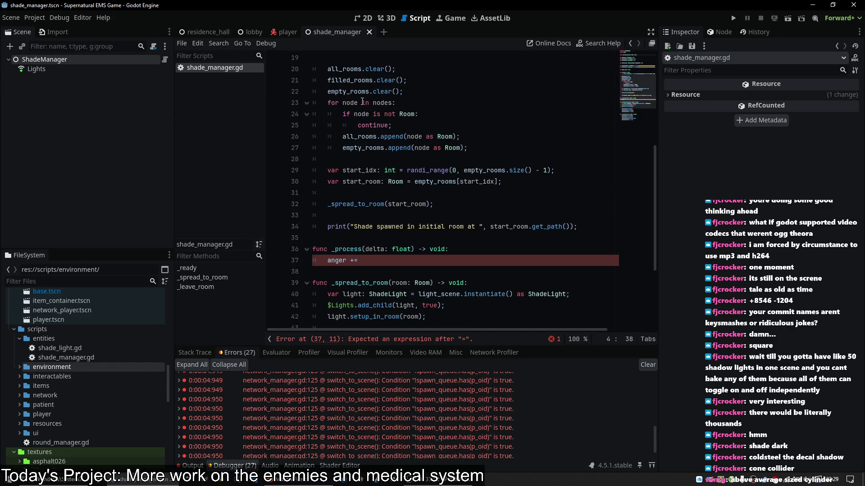
{"action": "left_click", "coordinate": [377, 261]}
{"action": "type", "text": "delta * "}
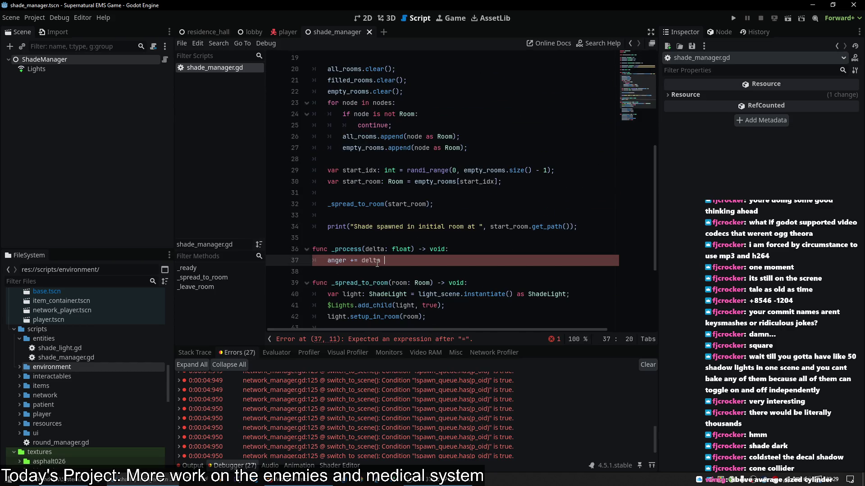
{"action": "type", "text": "ANGER_GROW"}
{"action": "key", "text": "Return"}
{"action": "key", "text": "Home"}
{"action": "key", "text": "Return"}
{"action": "key", "text": "End"}
{"action": "type", "text": ";"}
Guard _process with 'if not multiplayer.is_server(): return' and save the script.
{"action": "key", "text": "Up"}
{"action": "type", "text": "not mult"}
{"action": "type", "text": "iplayer.is"}
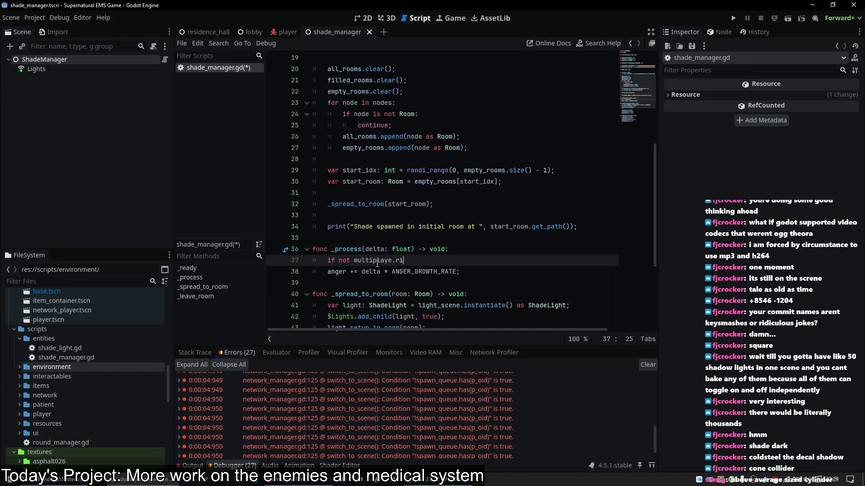
{"action": "type", "text": "_s"}
{"action": "key", "text": "Return"}
{"action": "type", "text": ":"}
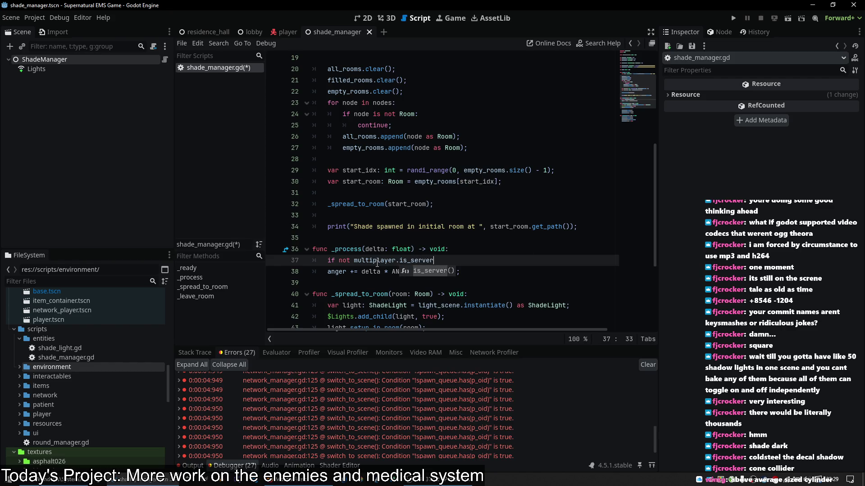
{"action": "key", "text": "Return"}
{"action": "type", "text": "return"}
{"action": "key", "text": "Return"}
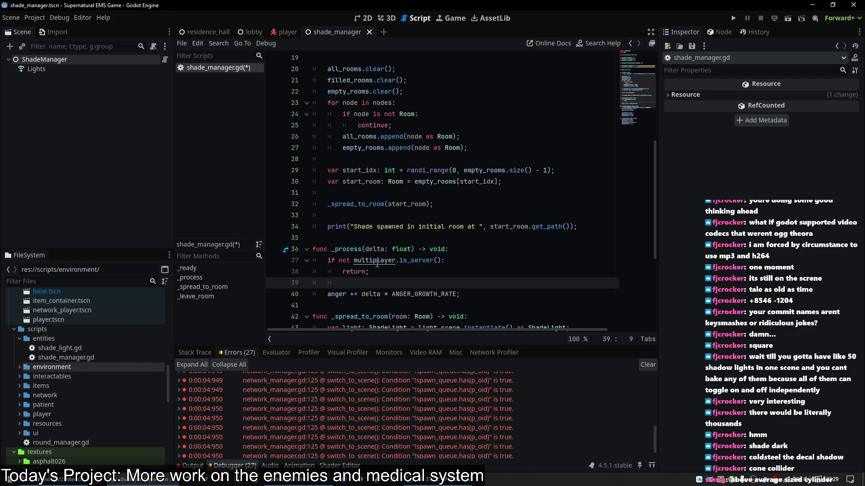
{"action": "key", "text": "ctrl+s"}
{"action": "scroll", "coordinate": [378, 265], "scroll_direction": "up", "scroll_amount": 4}
{"action": "scroll", "coordinate": [406, 158], "scroll_direction": "down", "scroll_amount": 3}
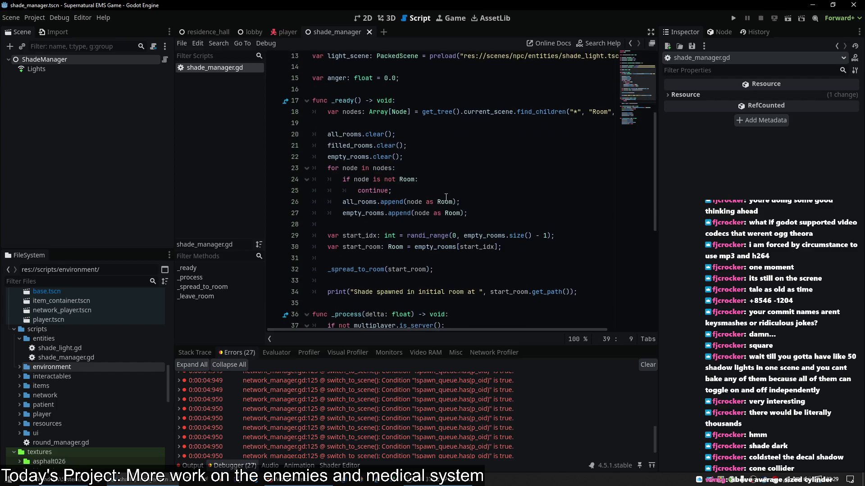
Insert blank lines at the top of _ready and save shade_manager.gd.
{"action": "left_click", "coordinate": [424, 88]}
{"action": "key", "text": "Return"}
{"action": "key", "text": "Return"}
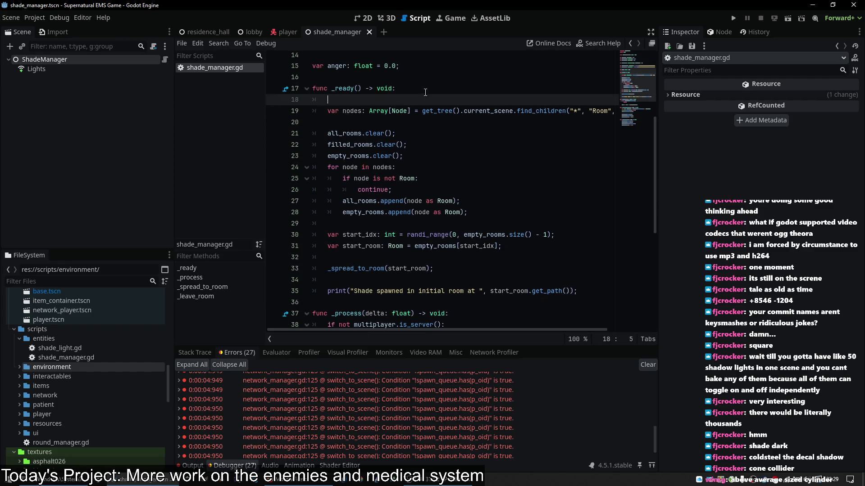
{"action": "key", "text": "Up"}
{"action": "key", "text": "Tab"}
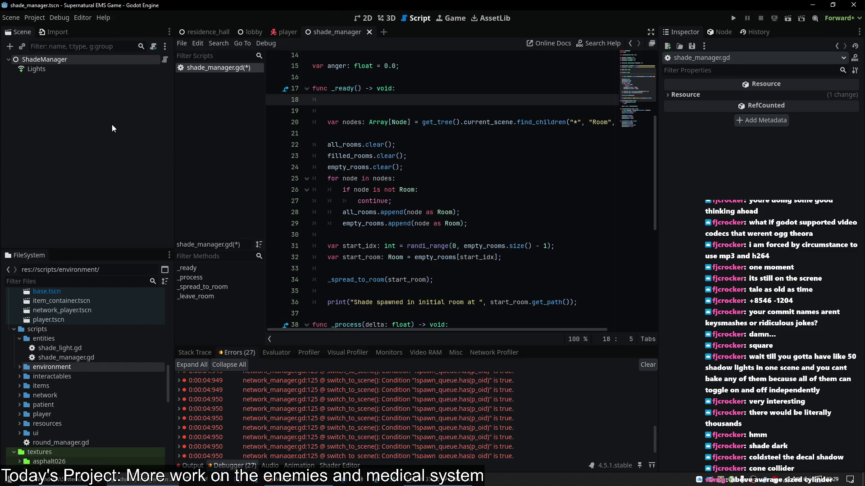
{"action": "key", "text": "ctrl+s"}
Look over the script, then switch to the residence_hall scene.
{"action": "left_click", "coordinate": [466, 212]}
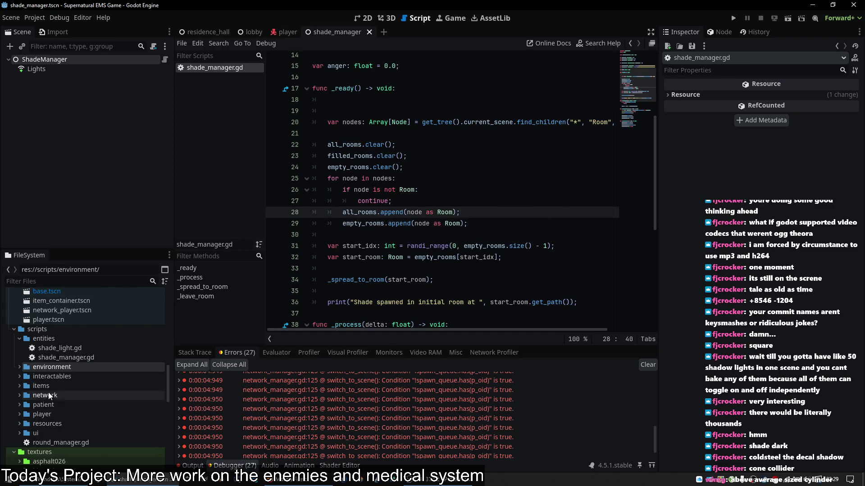
{"action": "scroll", "coordinate": [34, 353], "scroll_direction": "up", "scroll_amount": 3}
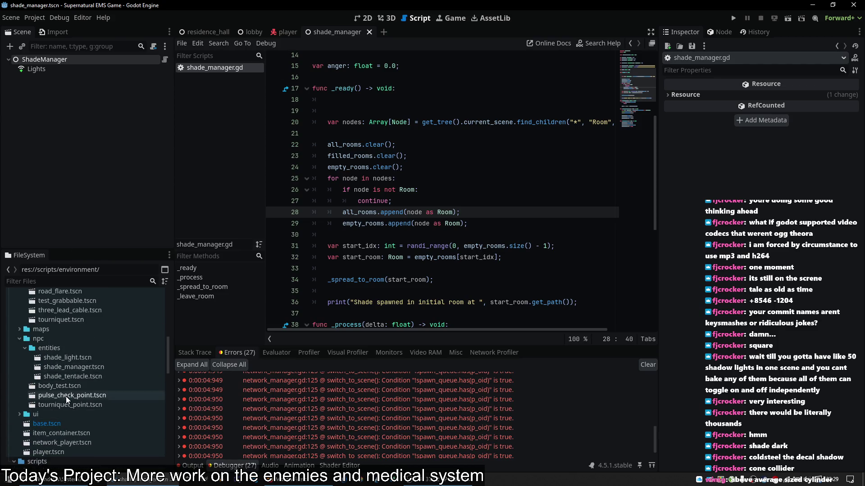
{"action": "scroll", "coordinate": [73, 407], "scroll_direction": "down", "scroll_amount": 3}
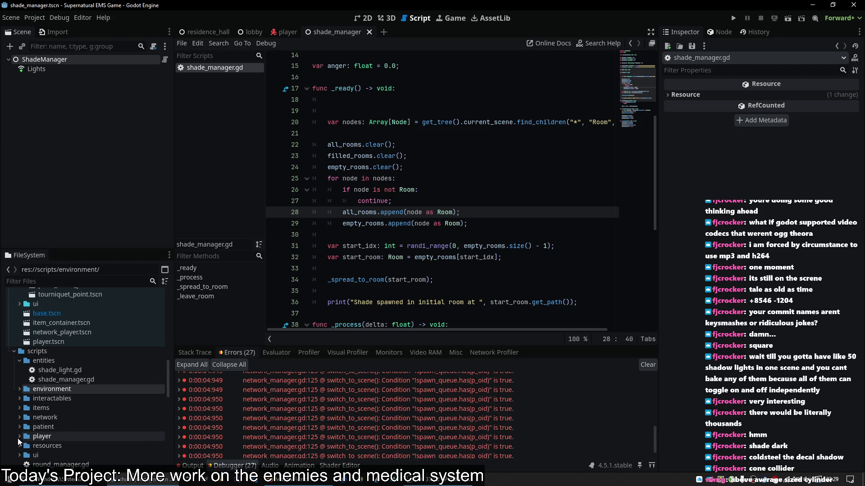
{"action": "mouse_move", "coordinate": [20, 417]}
{"action": "left_mouse_down"}
{"action": "mouse_move", "coordinate": [22, 391]}
{"action": "mouse_move", "coordinate": [283, 45]}
{"action": "left_mouse_up"}
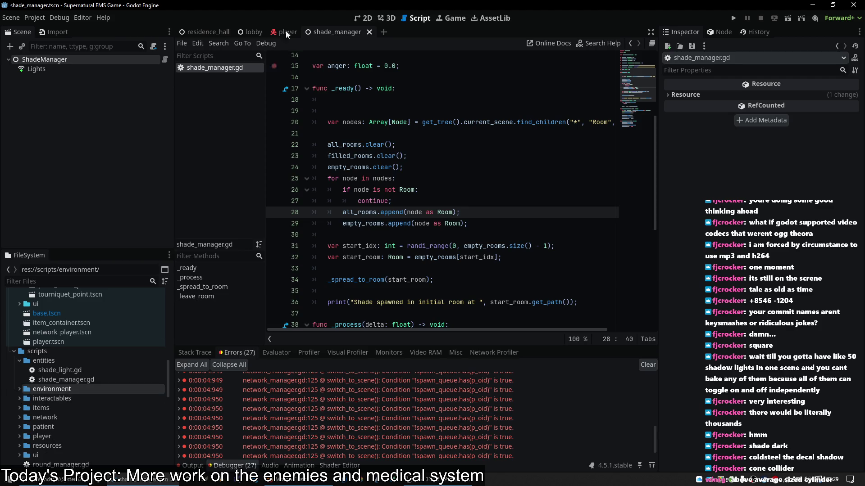
{"action": "left_click", "coordinate": [178, 35]}
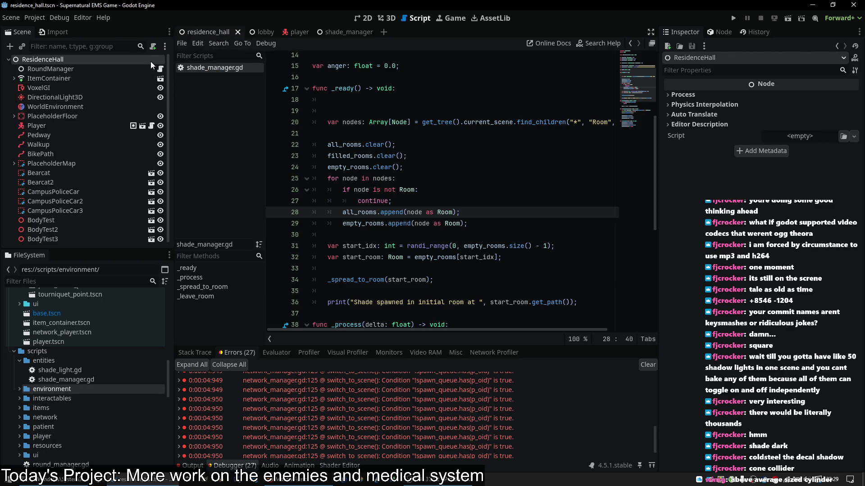
Open round_manager.gd from the RoundManager node's script icon.
{"action": "left_click", "coordinate": [161, 69]}
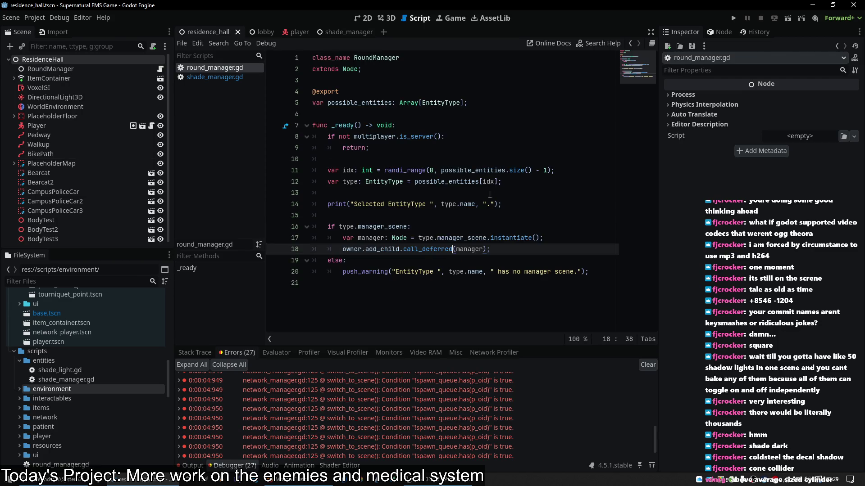
{"action": "left_click", "coordinate": [420, 155]}
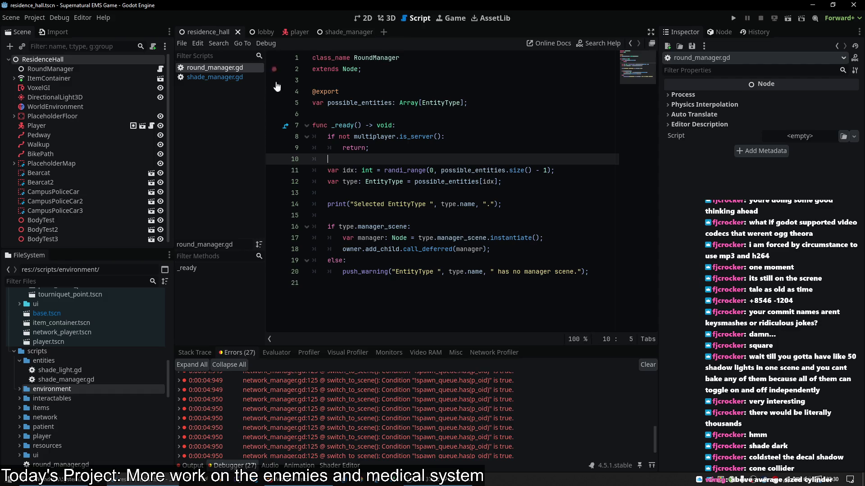
{"action": "left_click", "coordinate": [421, 480]}
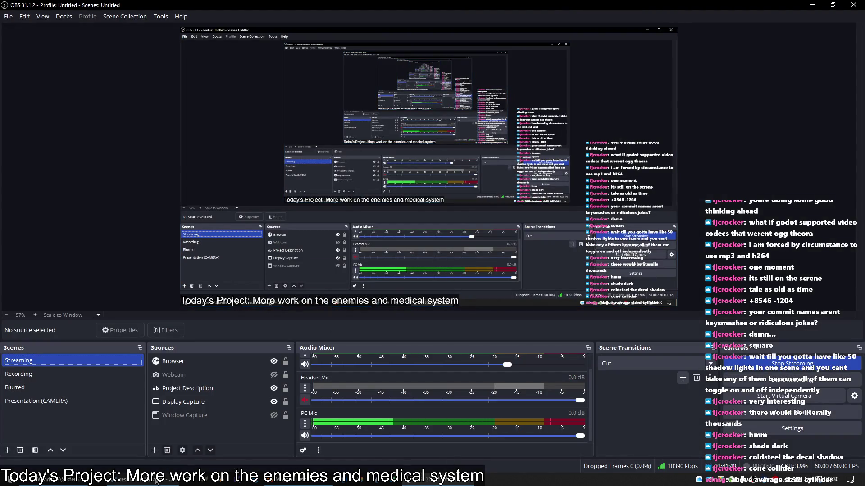
{"action": "key", "text": "alt+Tab"}
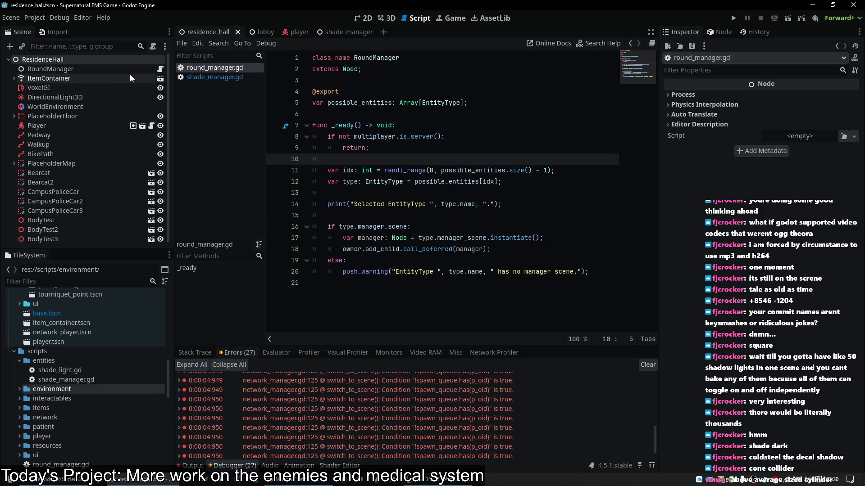
Check shade_manager.gd, then return to the residence_hall scene.
{"action": "left_click", "coordinate": [215, 77]}
{"action": "left_click", "coordinate": [151, 97]}
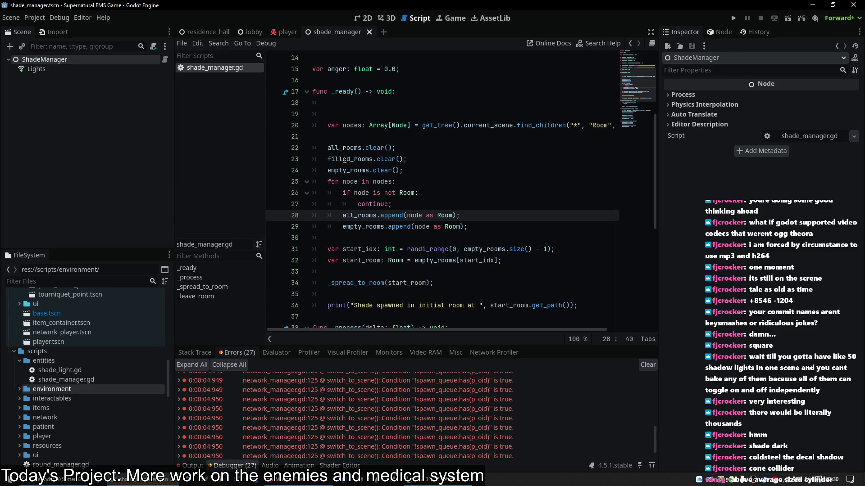
{"action": "scroll", "coordinate": [395, 96], "scroll_direction": "up", "scroll_amount": 5}
{"action": "left_click", "coordinate": [511, 171]}
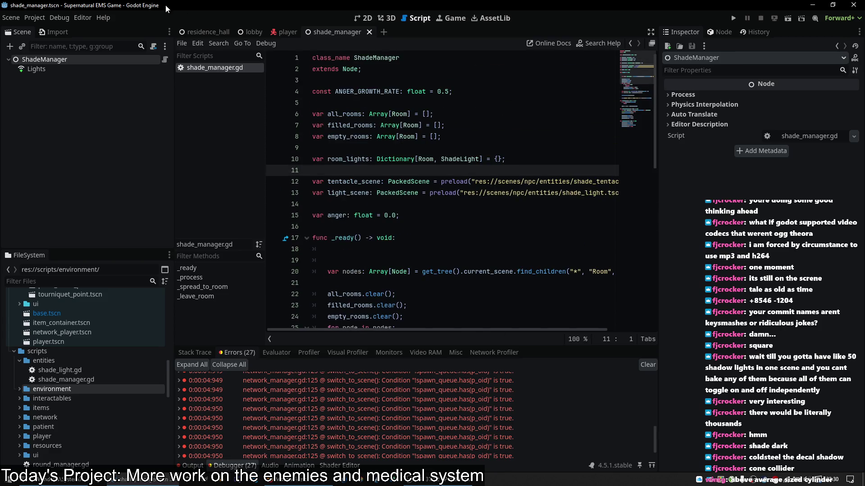
{"action": "left_click", "coordinate": [199, 32]}
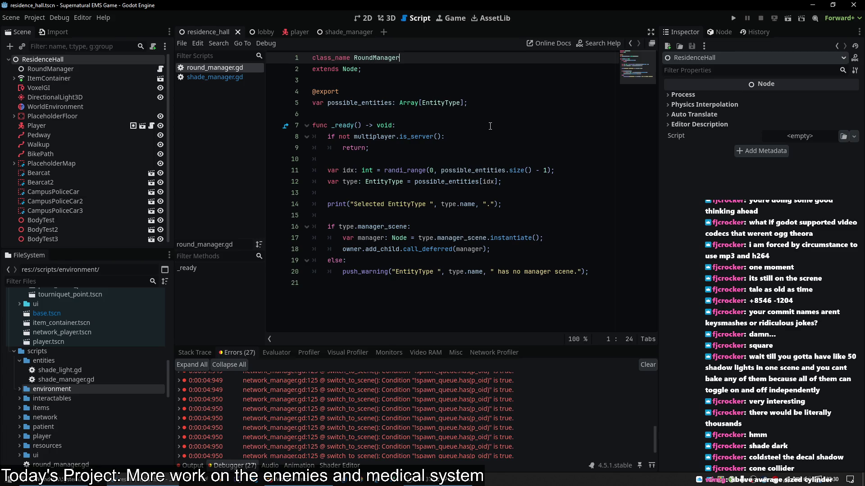
Save the RoundManager branch as round_manager.tscn, open it, and expand Possible Entities.
{"action": "right_click", "coordinate": [70, 78]}
{"action": "left_click", "coordinate": [77, 66]}
{"action": "right_click", "coordinate": [77, 65]}
{"action": "left_click", "coordinate": [67, 66]}
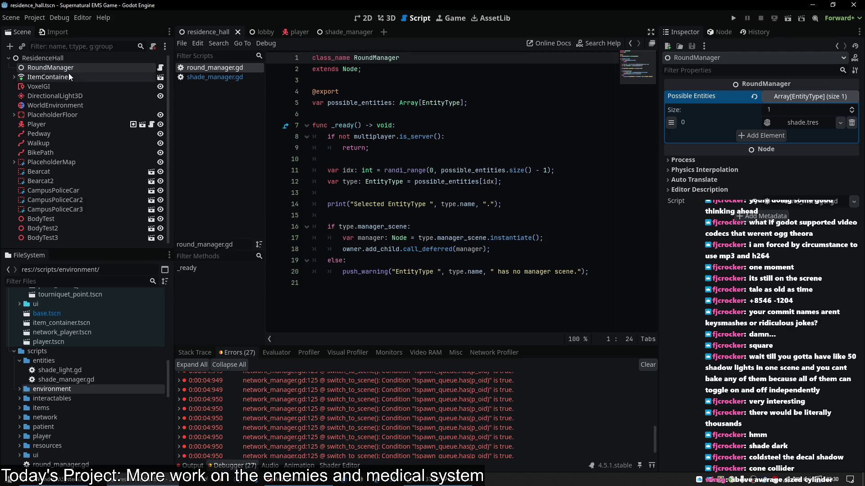
{"action": "right_click", "coordinate": [75, 69]}
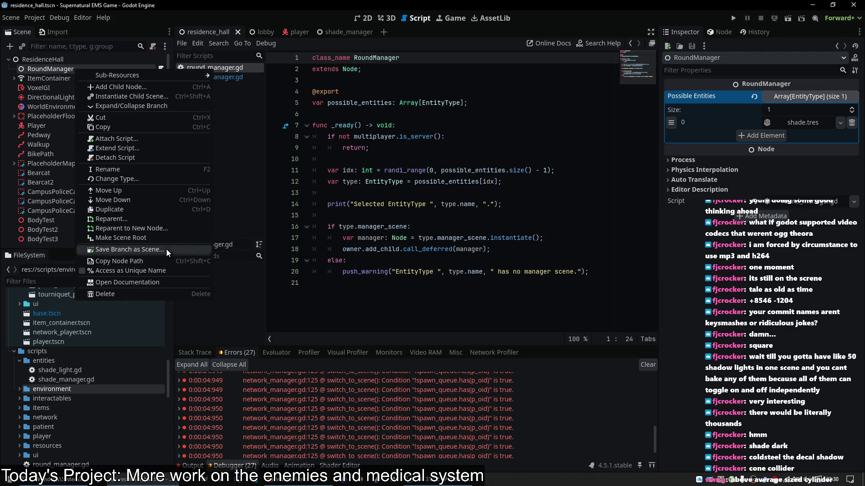
{"action": "left_click", "coordinate": [135, 249]}
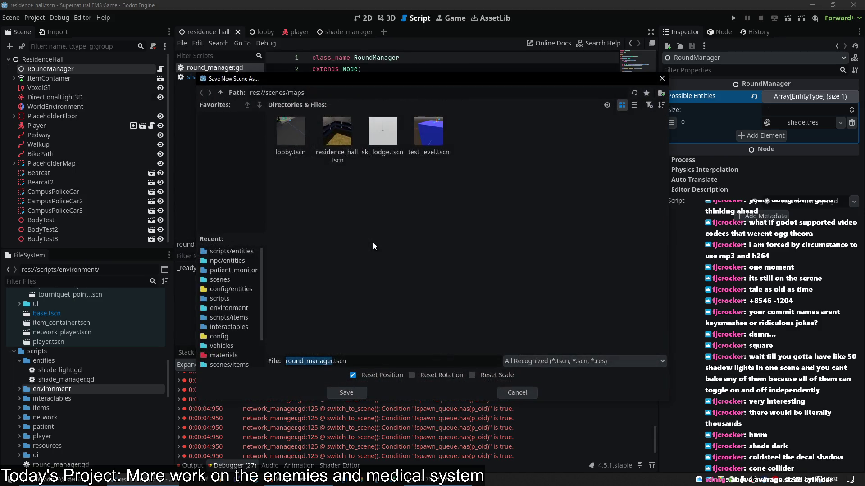
{"action": "key", "text": "Return"}
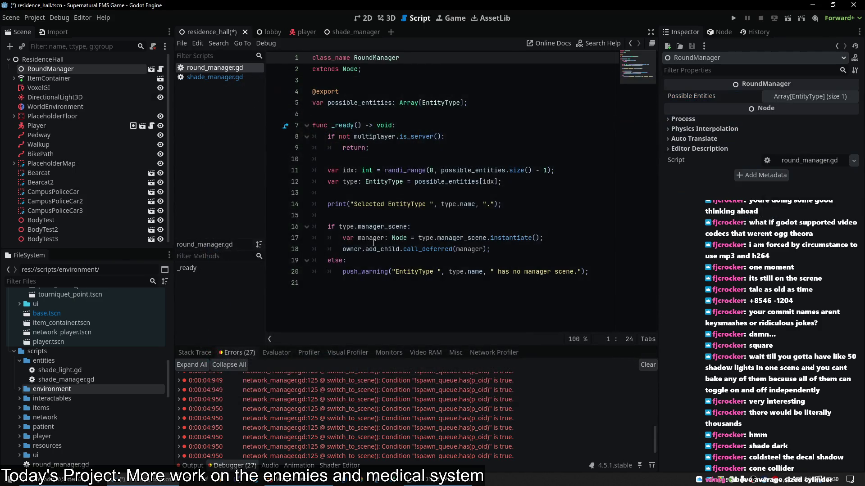
{"action": "left_click", "coordinate": [152, 68]}
{"action": "left_click", "coordinate": [828, 99]}
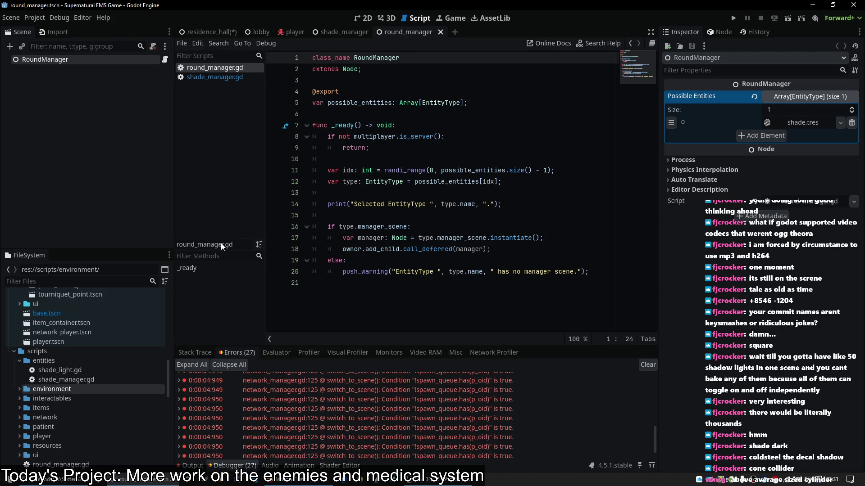
Add a MultiplayerSpawner child node to RoundManager.
{"action": "right_click", "coordinate": [124, 56]}
{"action": "left_click", "coordinate": [124, 75]}
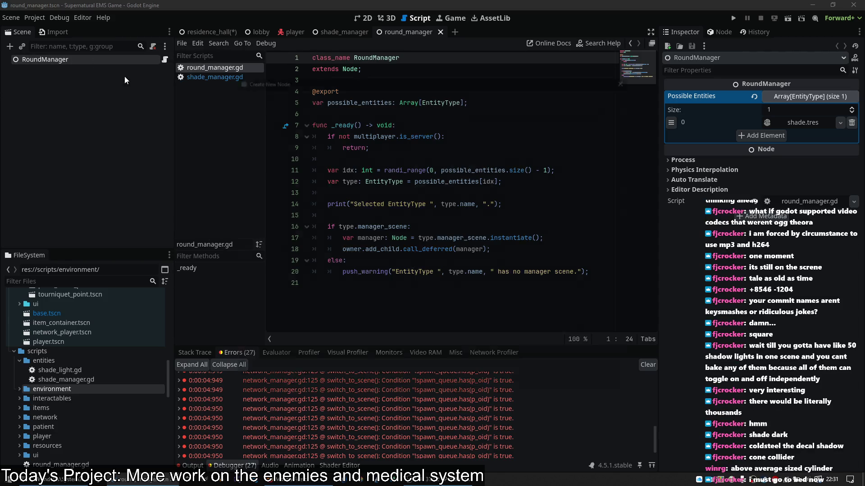
{"action": "type", "text": "multi"}
{"action": "key", "text": "Down"}
{"action": "key", "text": "Down"}
{"action": "key", "text": "Up"}
{"action": "key", "text": "Return"}
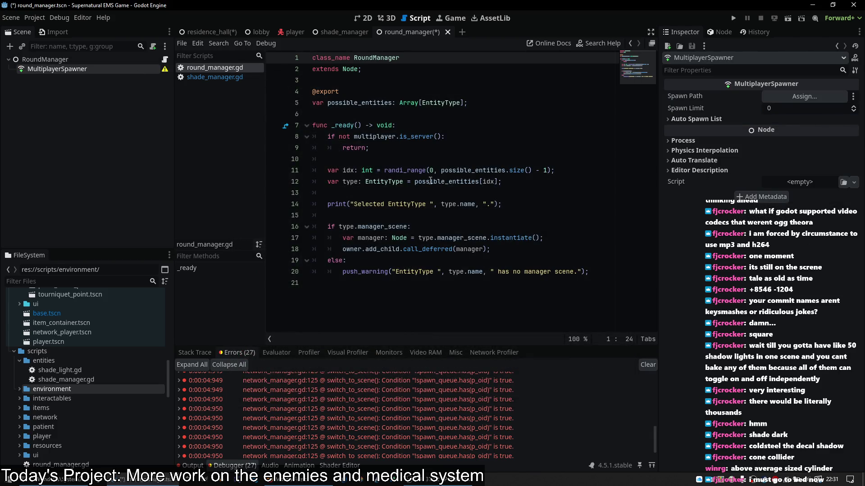
Add an Auto Spawn List element loading scenes/npc/entities/shade_manager.tscn.
{"action": "left_click", "coordinate": [697, 120]}
{"action": "left_click", "coordinate": [786, 130]}
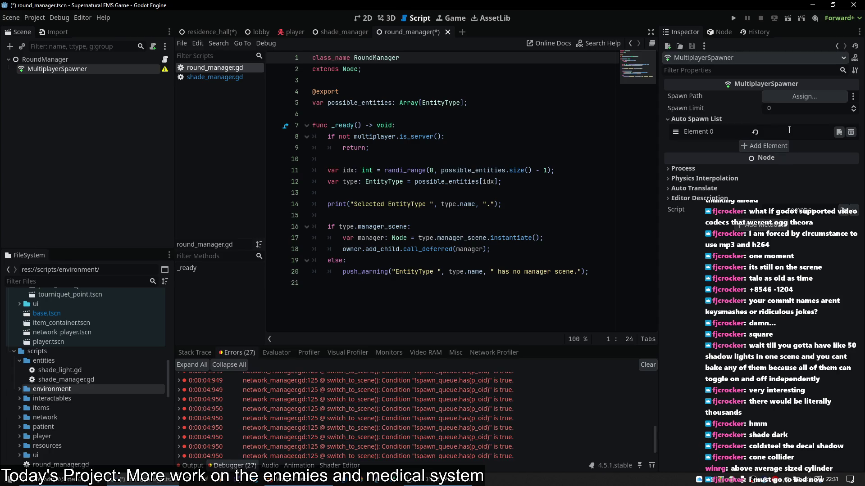
{"action": "left_click", "coordinate": [838, 132]}
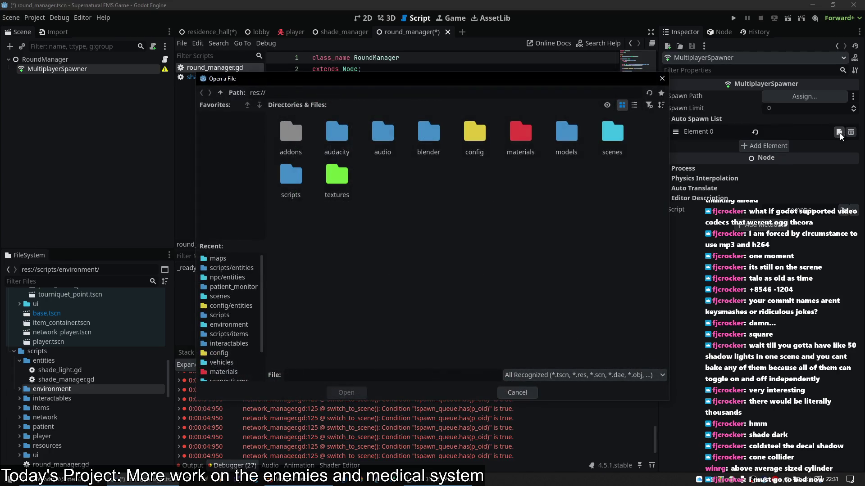
{"action": "double_click", "coordinate": [619, 148]}
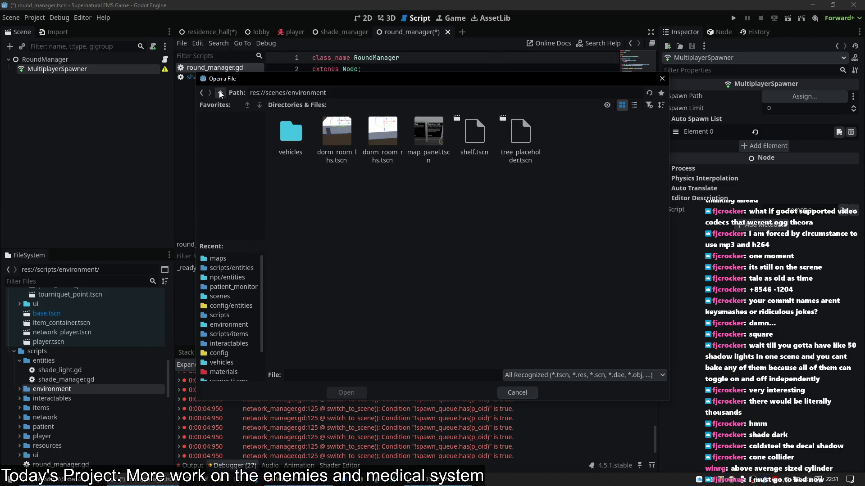
{"action": "double_click", "coordinate": [428, 134]}
{"action": "double_click", "coordinate": [290, 134]}
{"action": "left_click", "coordinate": [337, 133]}
{"action": "left_click", "coordinate": [346, 393]}
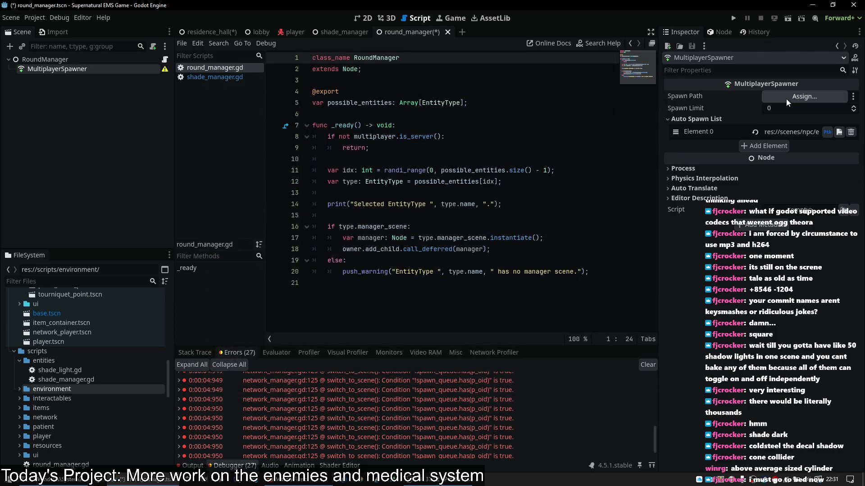
Set the spawner's Spawn Path to the MultiplayerSpawner node and save the scene.
{"action": "left_click_drag", "start_coordinate": [58, 68], "coordinate": [804, 96]}
{"action": "key", "text": "ctrl+s"}
{"action": "left_click", "coordinate": [512, 155]}
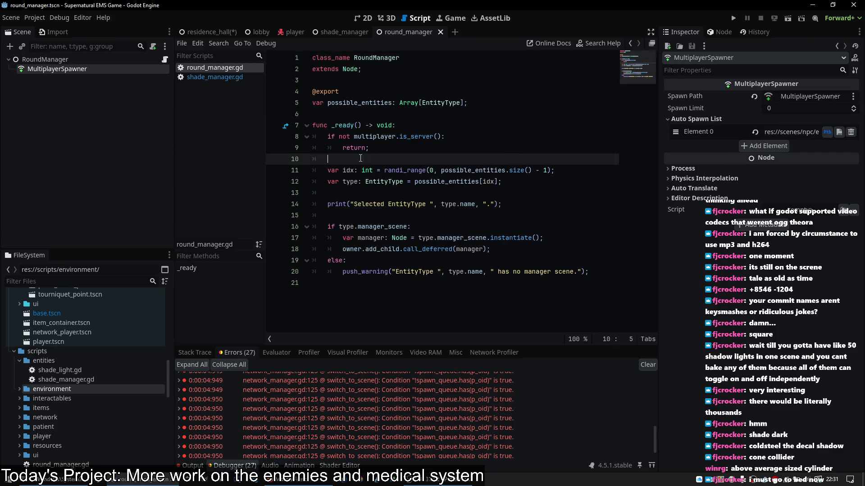
{"action": "left_click", "coordinate": [407, 149]}
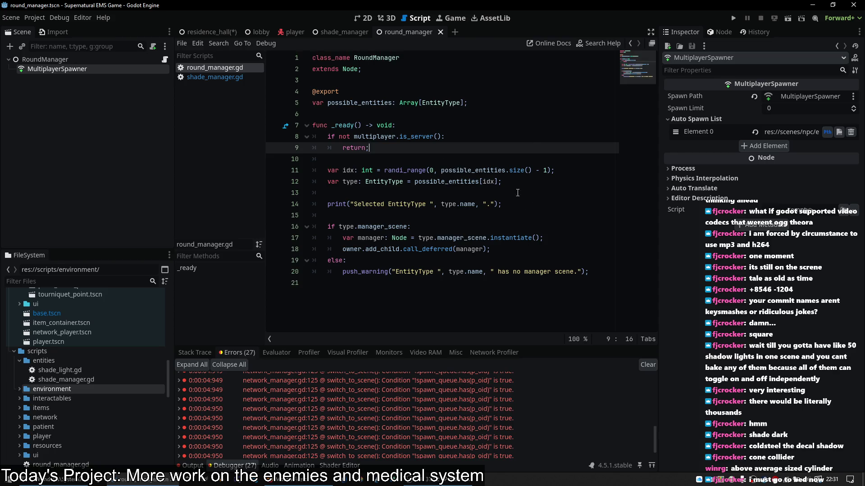
{"action": "left_click", "coordinate": [525, 205]}
{"action": "left_click", "coordinate": [574, 230]}
{"action": "left_click", "coordinate": [541, 247]}
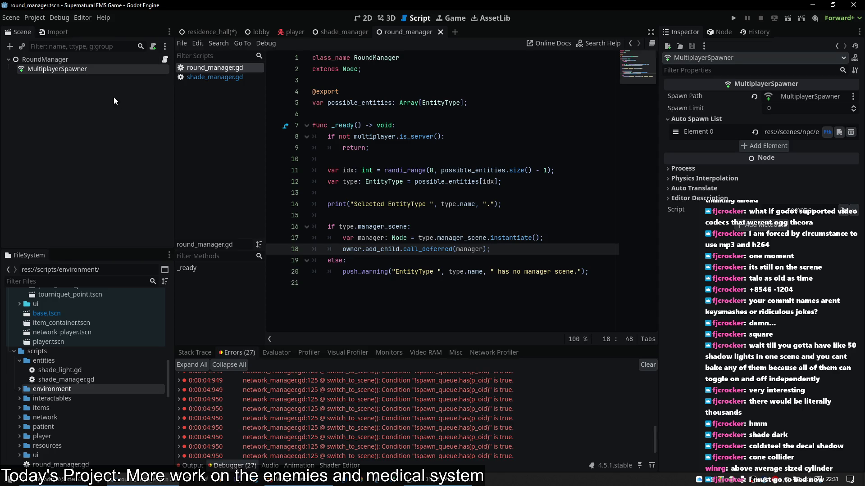
{"action": "double_click", "coordinate": [361, 250]}
{"action": "type", "text": "$Mult"}
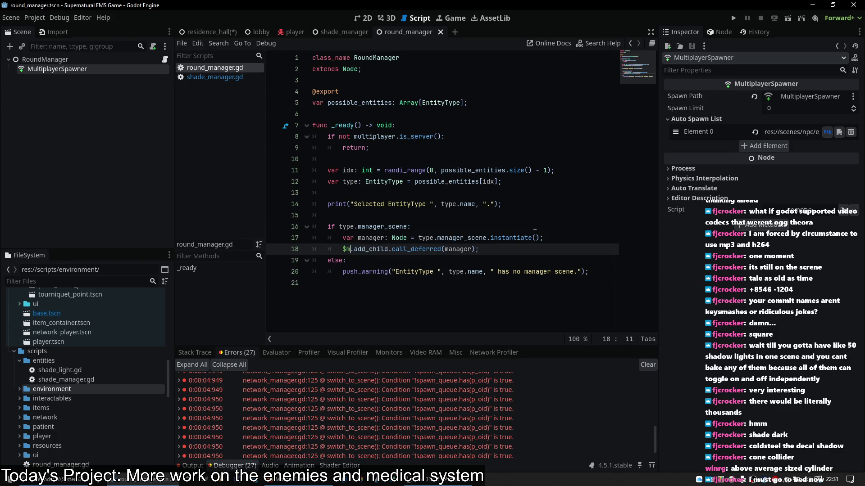
{"action": "key", "text": "Return"}
{"action": "key", "text": "End"}
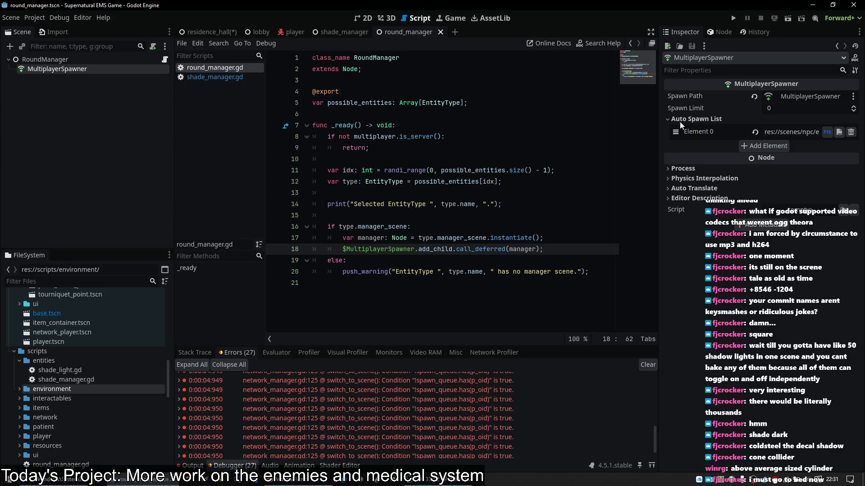
{"action": "left_click", "coordinate": [593, 167]}
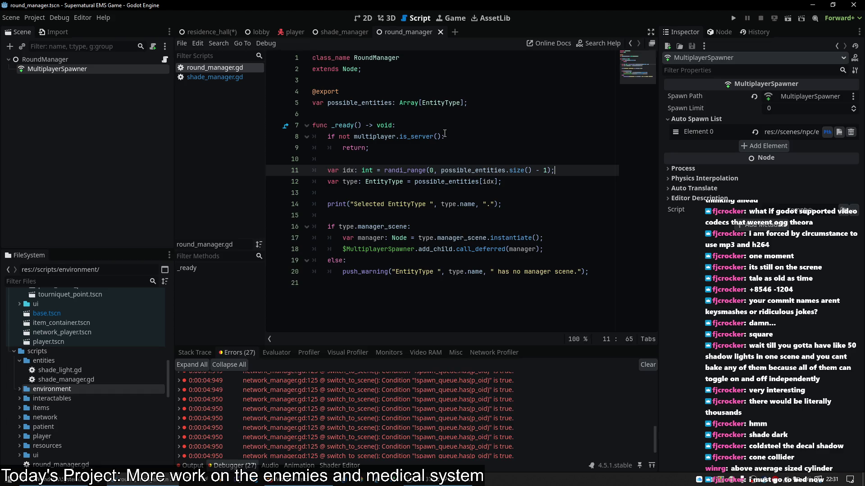
{"action": "left_click", "coordinate": [454, 149]}
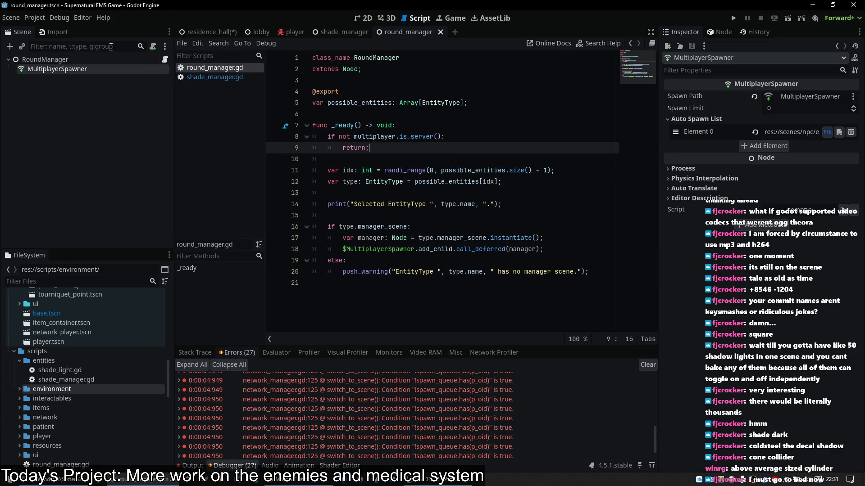
{"action": "left_click", "coordinate": [236, 77]}
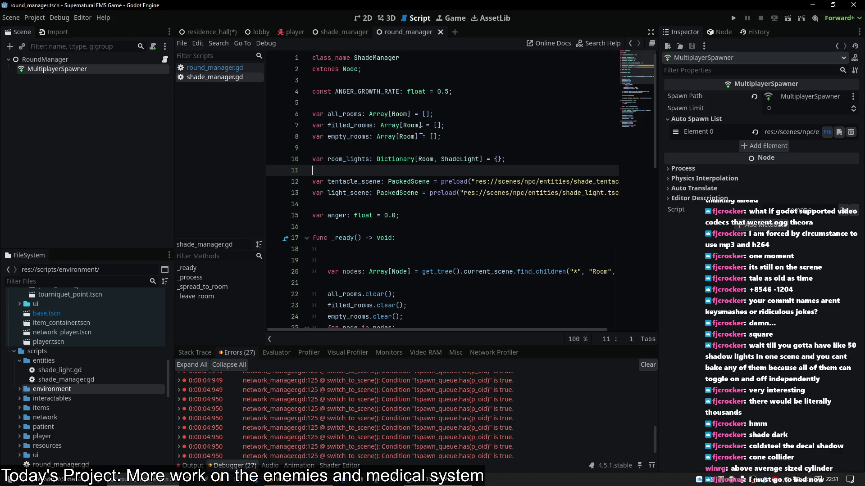
Begin ShadeManager's _ready with 'if not multiplayer.is_server(): return;'.
{"action": "scroll", "coordinate": [421, 130], "scroll_direction": "down", "scroll_amount": 4}
{"action": "left_click", "coordinate": [414, 106]}
{"action": "key", "text": "Down"}
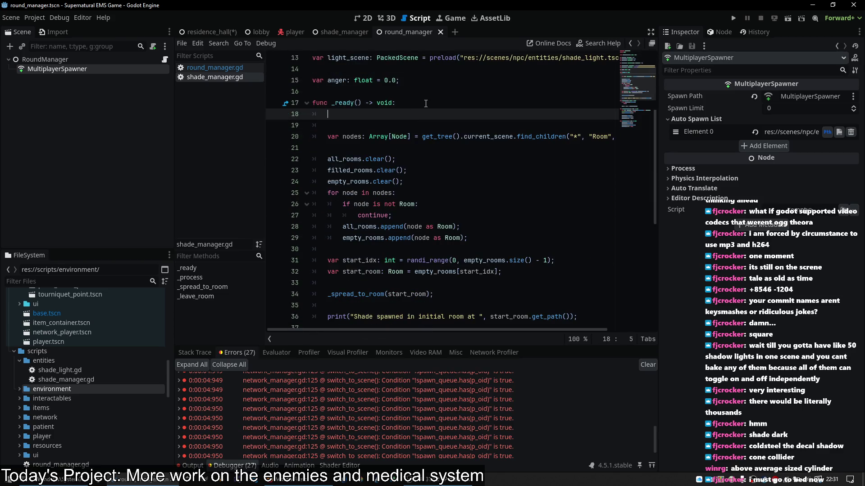
{"action": "type", "text": "not mu"}
{"action": "type", "text": "ltiplayer.is_server"}
{"action": "type", "text": "():"}
{"action": "key", "text": "Return"}
{"action": "type", "text": "return;"}
{"action": "scroll", "coordinate": [431, 79], "scroll_direction": "down", "scroll_amount": 4}
{"action": "scroll", "coordinate": [432, 78], "scroll_direction": "up", "scroll_amount": 2}
{"action": "key", "text": "Return"}
{"action": "scroll", "coordinate": [431, 79], "scroll_direction": "down", "scroll_amount": 6}
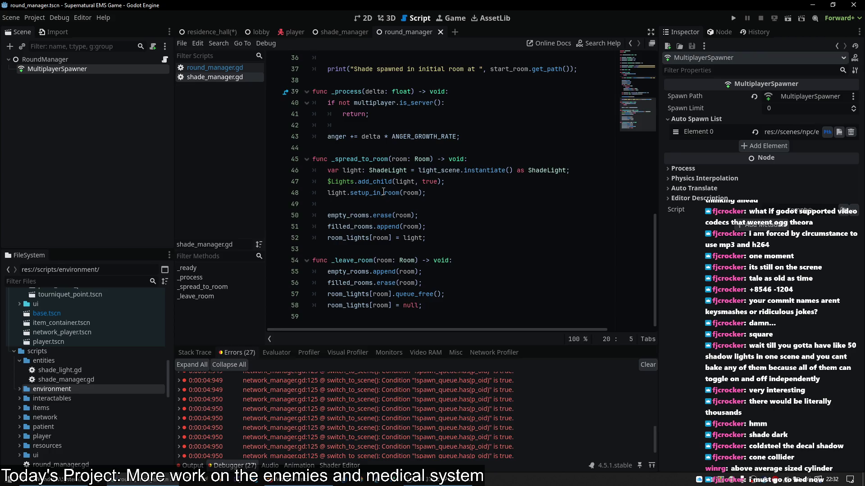
{"action": "left_click", "coordinate": [408, 115]}
{"action": "key", "text": "Down"}
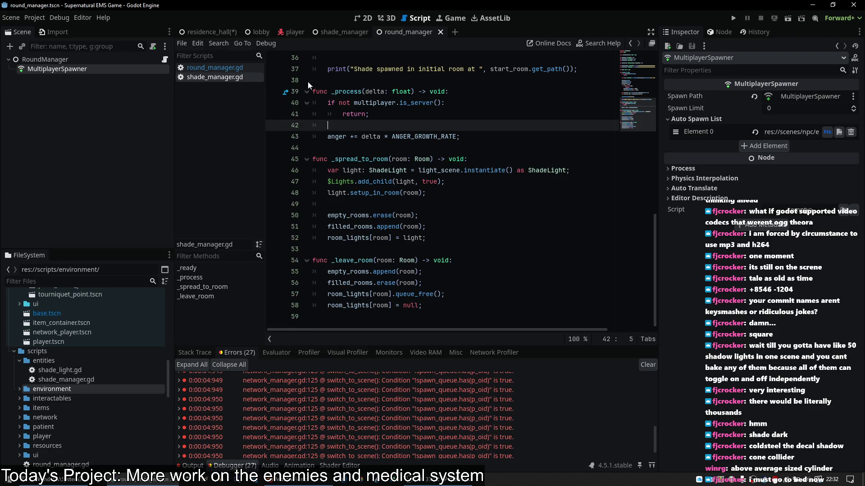
Clear the debugger errors and output log, then collapse the bottom panel.
{"action": "scroll", "coordinate": [520, 161], "scroll_direction": "up", "scroll_amount": 4}
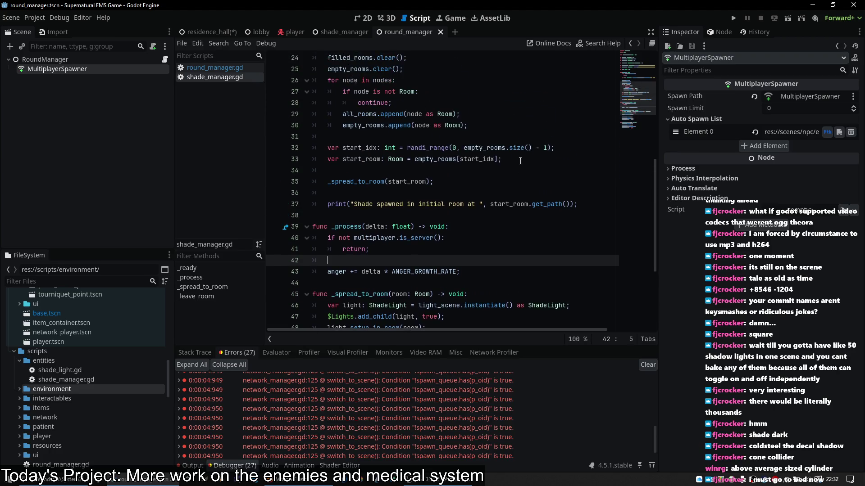
{"action": "scroll", "coordinate": [616, 129], "scroll_direction": "up", "scroll_amount": 4}
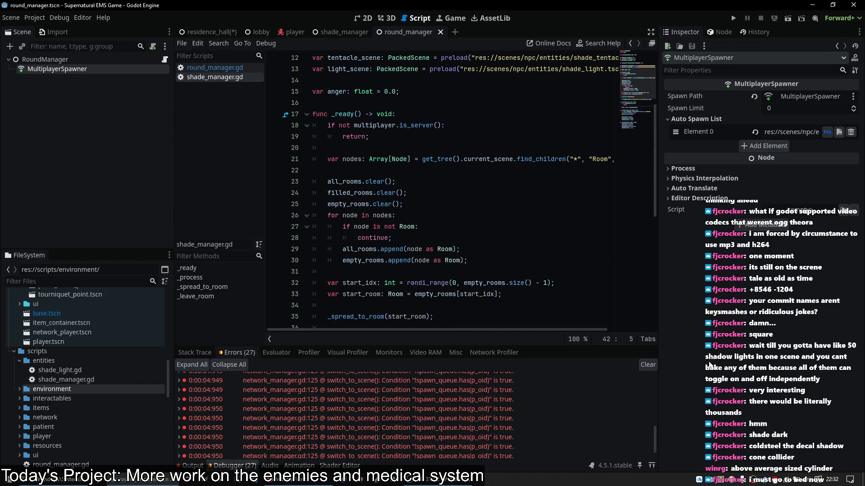
{"action": "left_click", "coordinate": [648, 365]}
{"action": "left_click", "coordinate": [191, 466]}
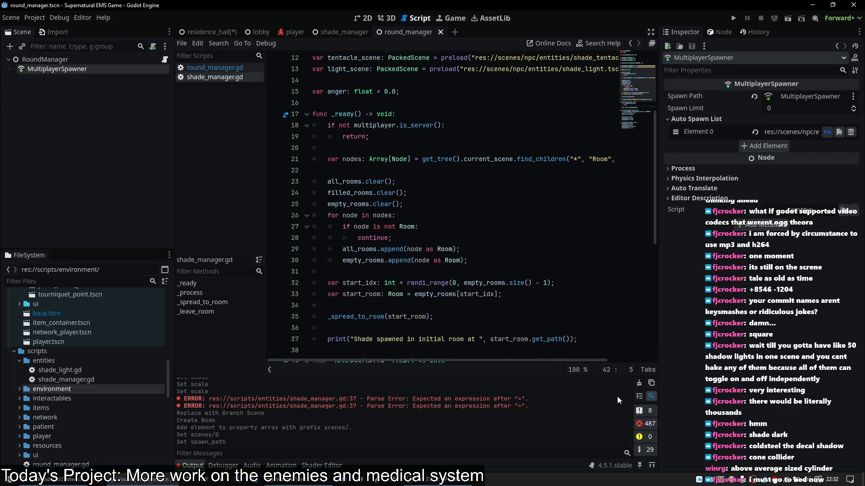
{"action": "left_click", "coordinate": [639, 383]}
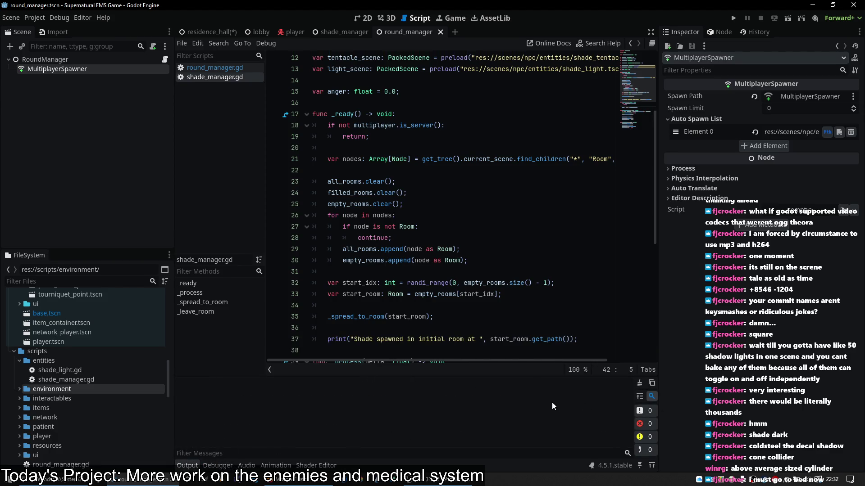
{"action": "left_click", "coordinate": [186, 465]}
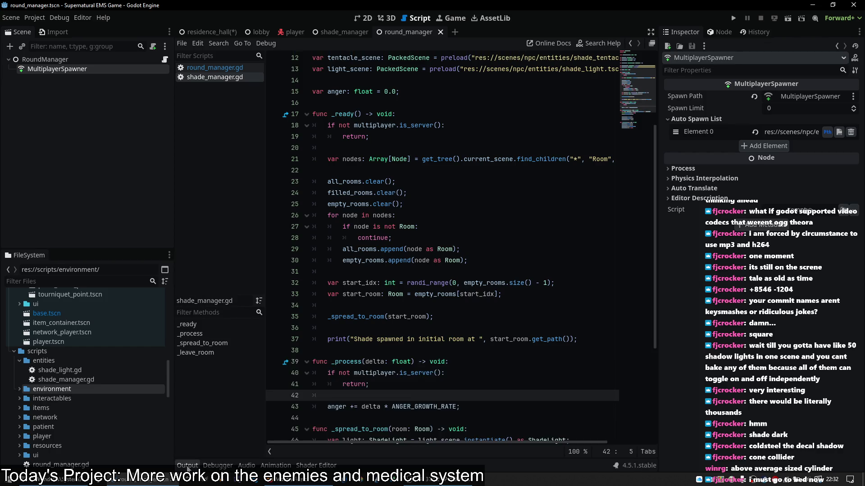
Switch to round_manager.gd and the round_manager scene.
{"action": "left_click", "coordinate": [613, 249]}
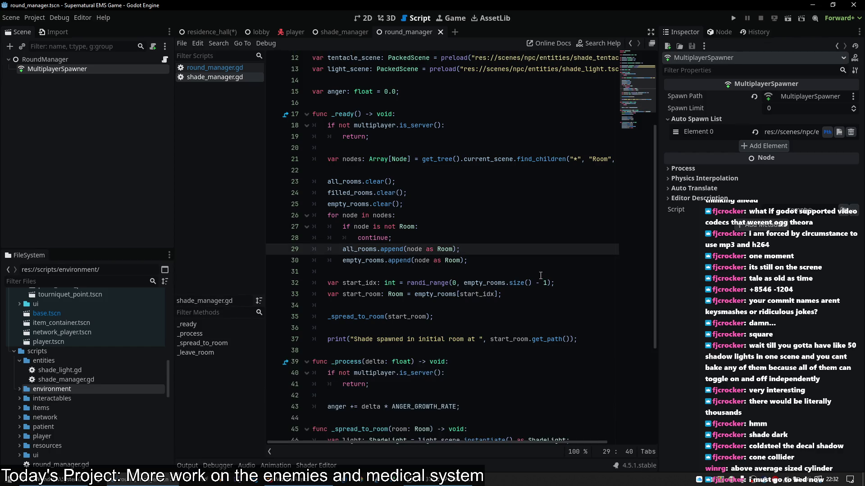
{"action": "left_click", "coordinate": [256, 67]}
{"action": "left_click", "coordinate": [205, 33]}
{"action": "left_click", "coordinate": [419, 34]}
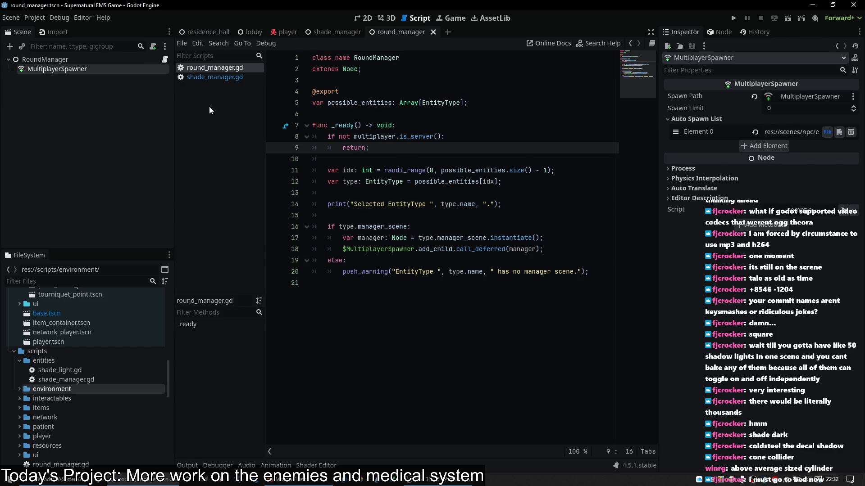
Close the round_manager scene tab.
{"action": "middle_click", "coordinate": [401, 35]}
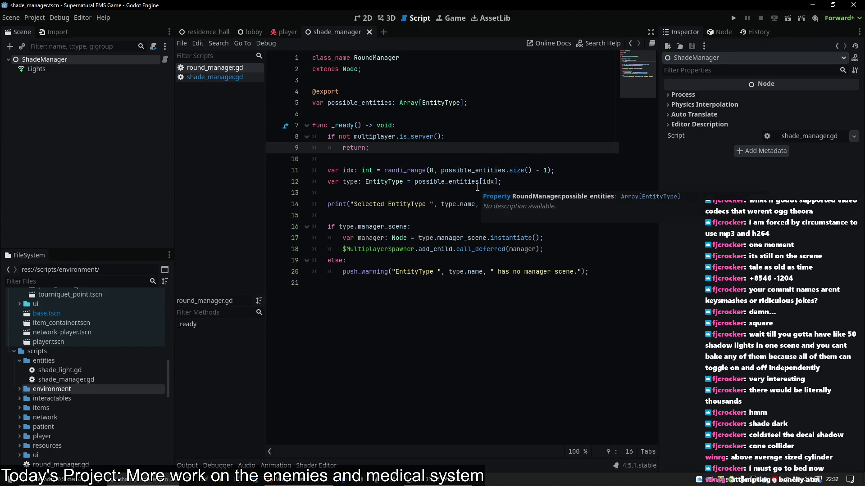
{"action": "left_click", "coordinate": [512, 130]}
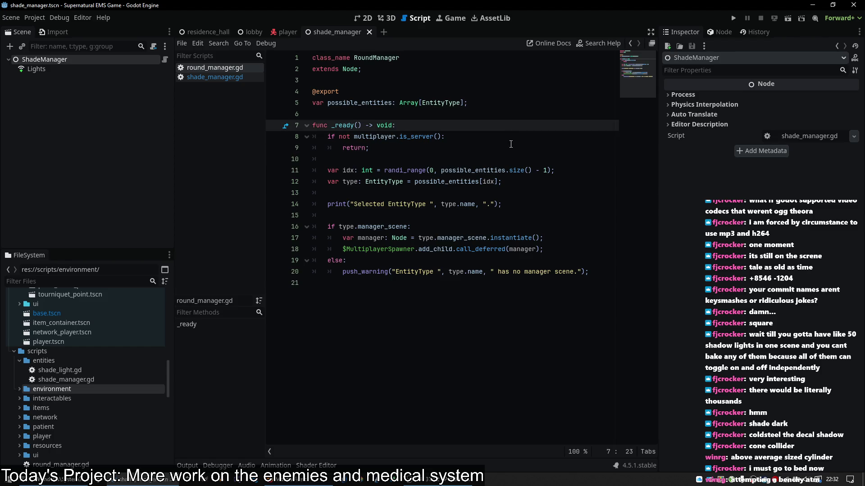
{"action": "left_click", "coordinate": [510, 150]}
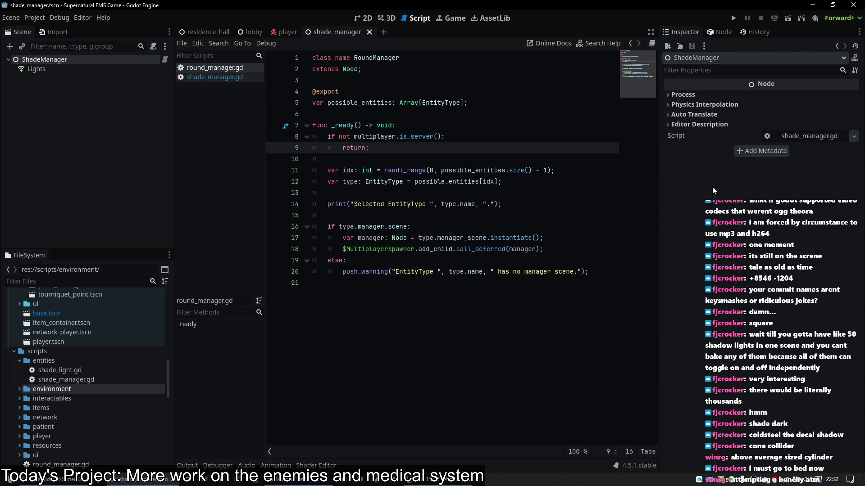
{"action": "left_click", "coordinate": [539, 193]}
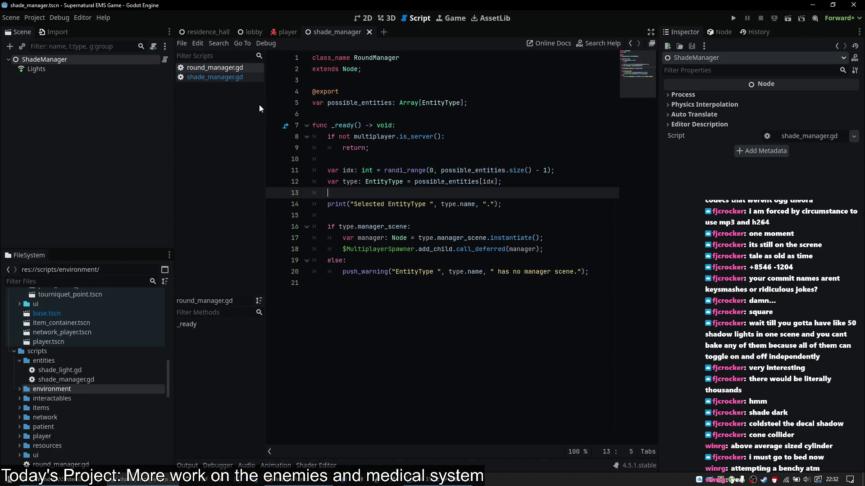
In shade_manager.gd, add blank lines below the anger update and save.
{"action": "left_click", "coordinate": [233, 78]}
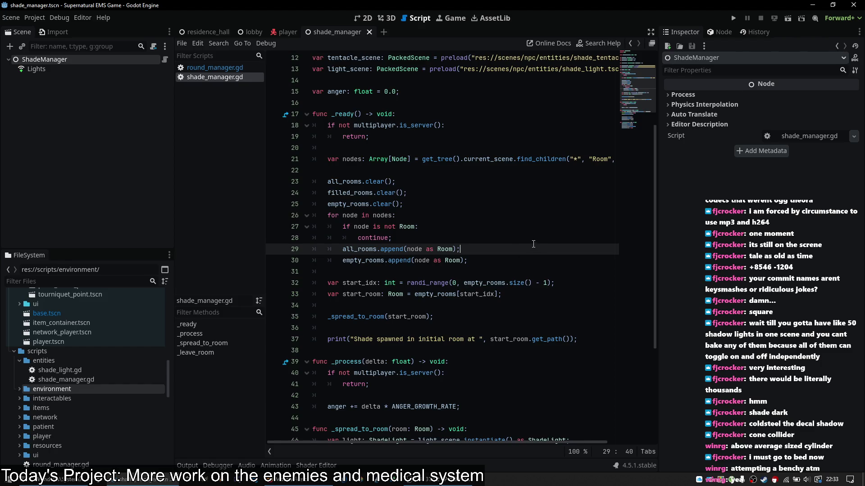
{"action": "scroll", "coordinate": [527, 257], "scroll_direction": "down", "scroll_amount": 5}
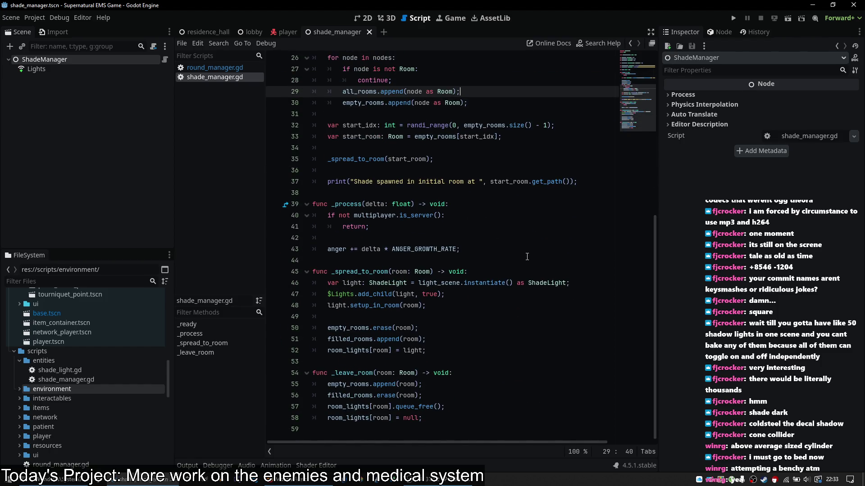
{"action": "left_click", "coordinate": [501, 249]}
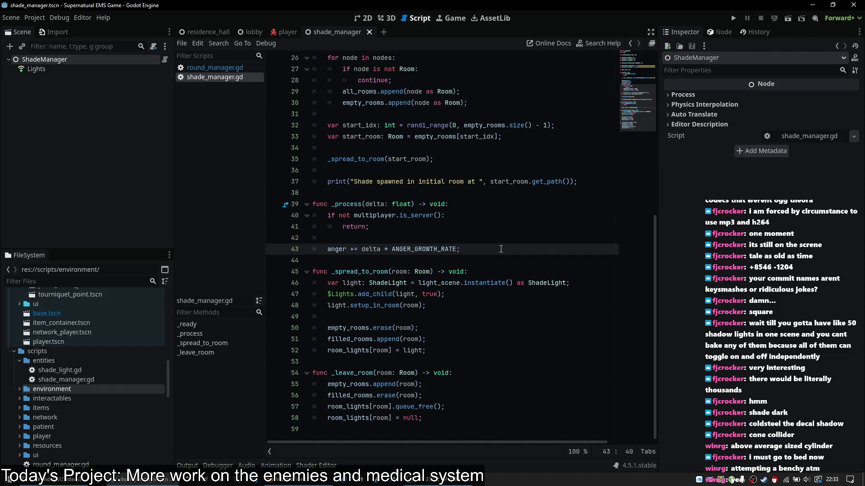
{"action": "key", "text": "Return"}
{"action": "key", "text": "Return"}
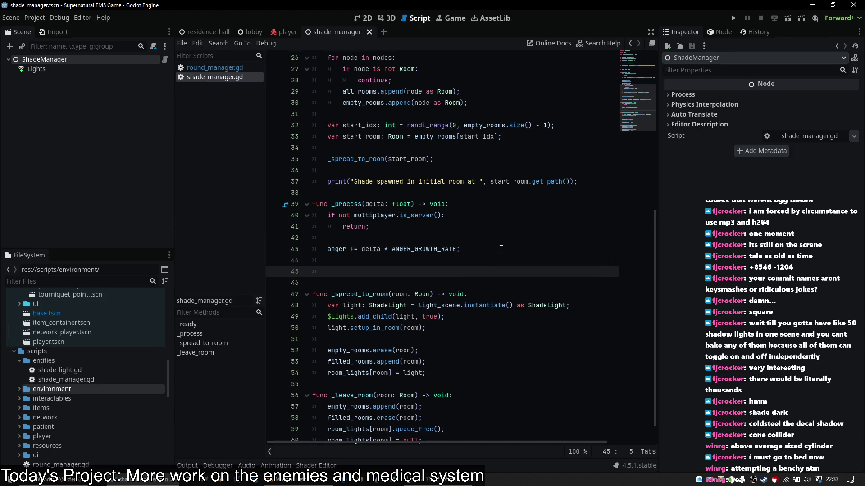
{"action": "key", "text": "ctrl+s"}
Open new lines below the ANGER_GROWTH_RATE constant.
{"action": "scroll", "coordinate": [501, 249], "scroll_direction": "up", "scroll_amount": 5}
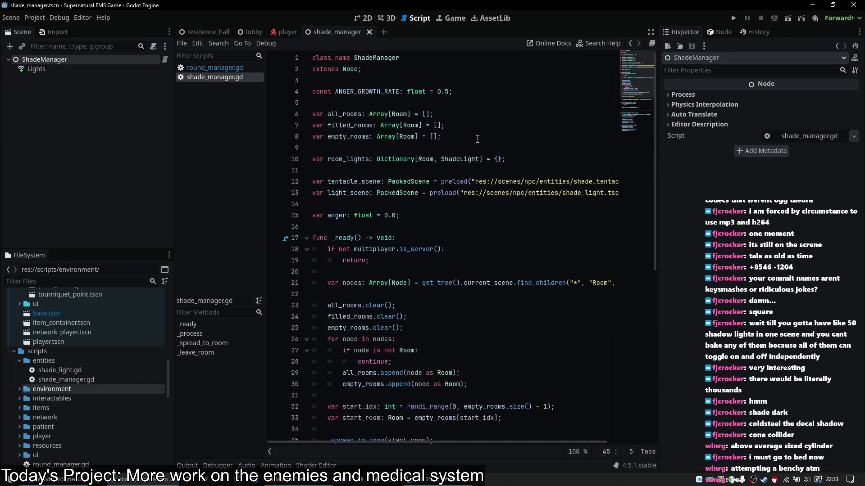
{"action": "left_click", "coordinate": [407, 214]}
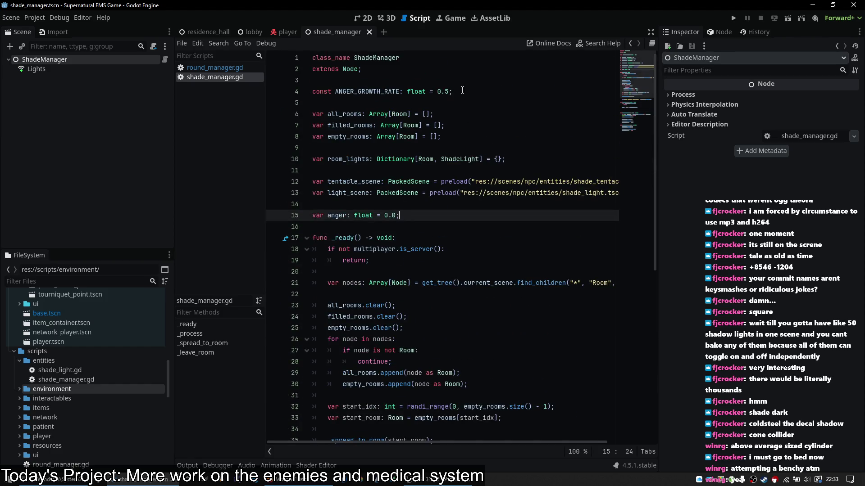
{"action": "left_click", "coordinate": [470, 95]}
{"action": "scroll", "coordinate": [439, 173], "scroll_direction": "down", "scroll_amount": 5}
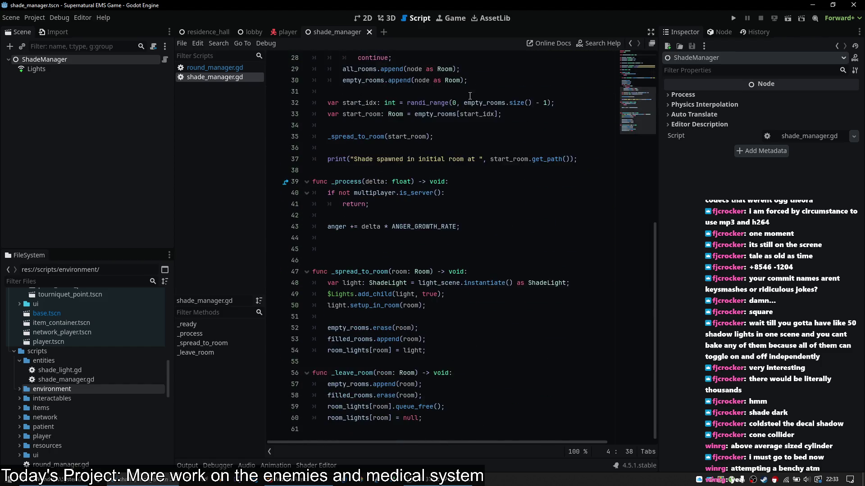
{"action": "left_click", "coordinate": [407, 259]}
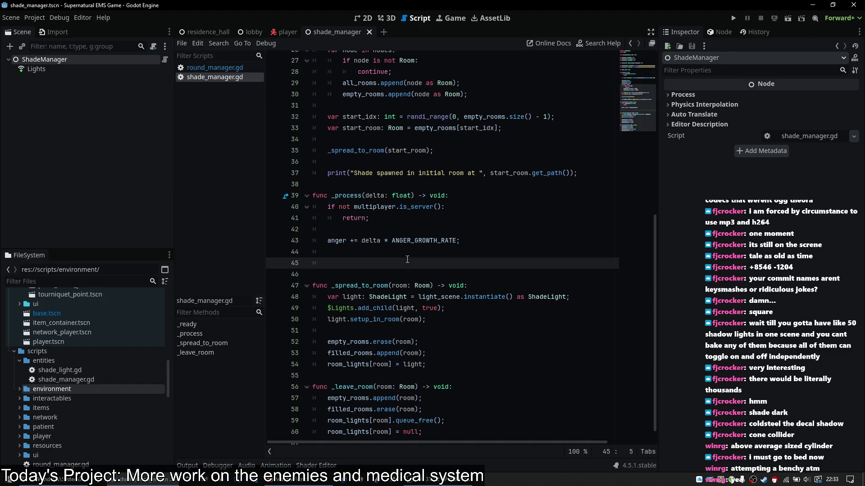
{"action": "scroll", "coordinate": [407, 259], "scroll_direction": "up", "scroll_amount": 5}
{"action": "left_click", "coordinate": [472, 90]}
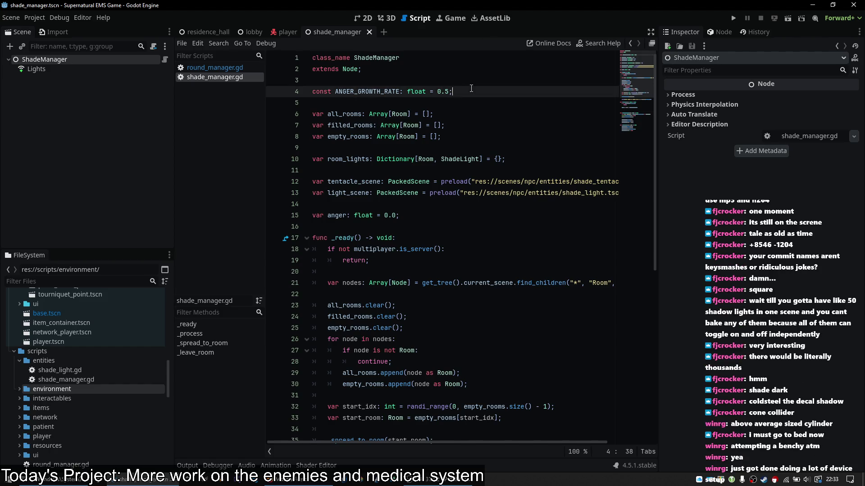
{"action": "key", "text": "Return"}
{"action": "key", "text": "Return"}
Declare 'const TENTACLE_COST: float = 5;' below ANGER_GROWTH_RATE.
{"action": "key", "text": "BackSpace"}
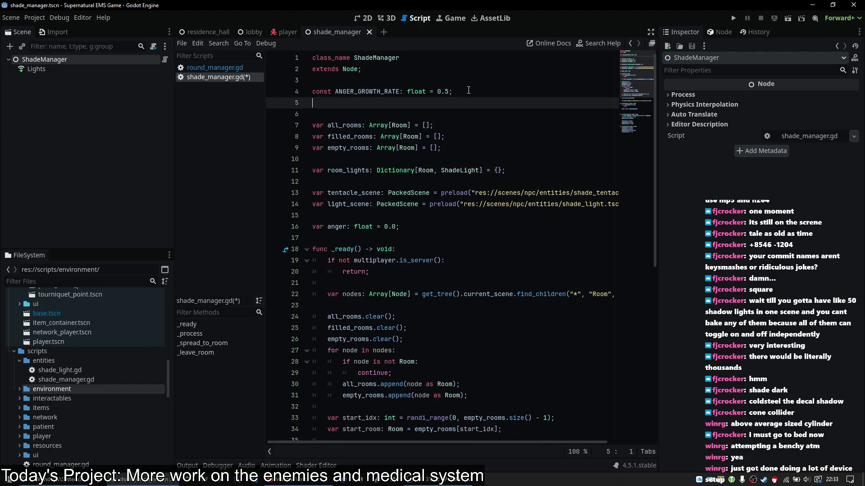
{"action": "key", "text": "Return"}
{"action": "key", "text": "Up"}
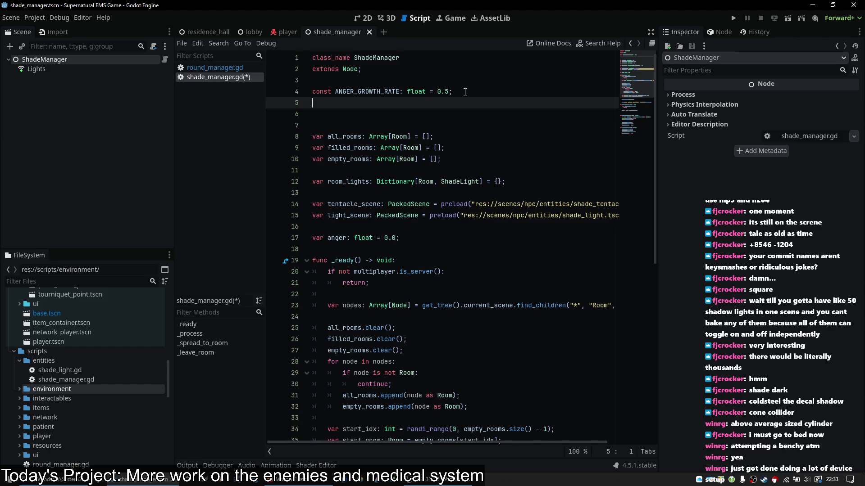
{"action": "type", "text": "const"}
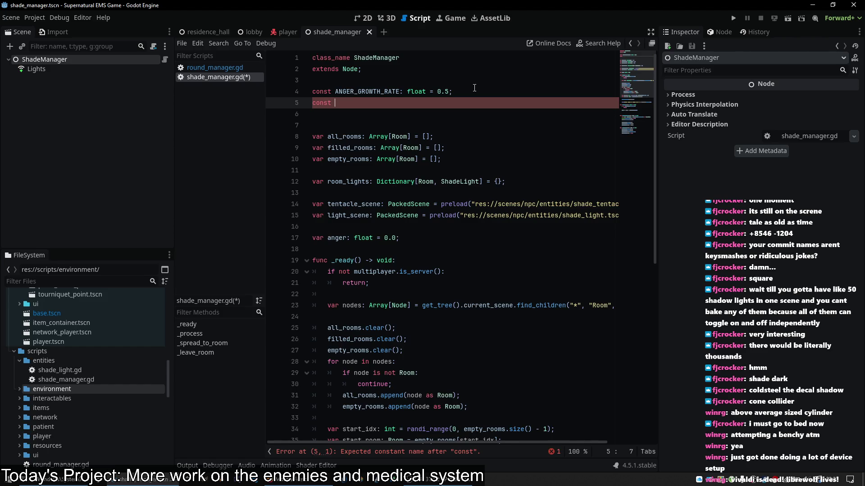
{"action": "type", "text": "TENTACLE_COST: float ="}
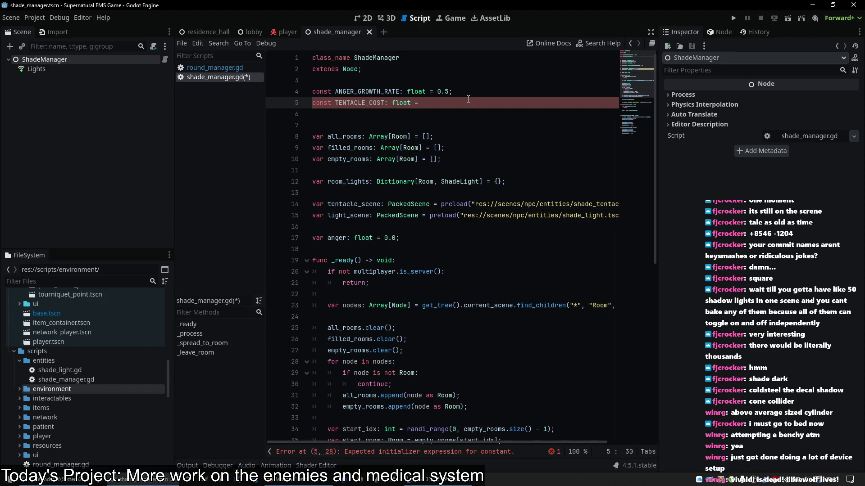
{"action": "type", "text": "5;"}
{"action": "key", "text": "Left"}
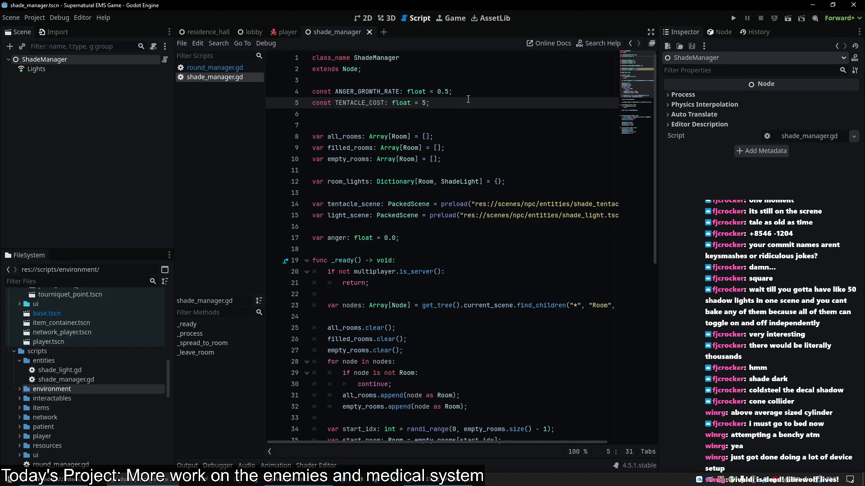
Add blank lines below the tuning constants and above the anger variable.
{"action": "key", "text": "End"}
{"action": "key", "text": "Return"}
{"action": "key", "text": "Down"}
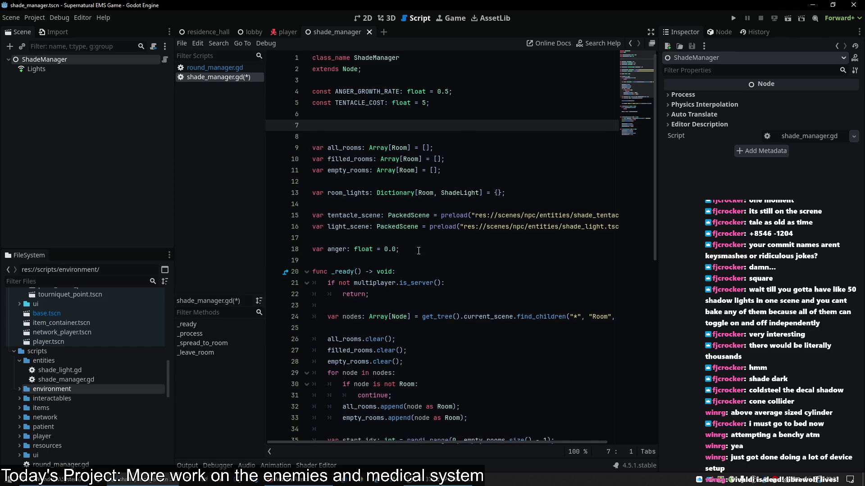
{"action": "left_click", "coordinate": [418, 249]}
{"action": "key", "text": "Up"}
{"action": "key", "text": "Return"}
Declare an energy float variable starting at 50.0 and save the script.
{"action": "type", "text": "var "}
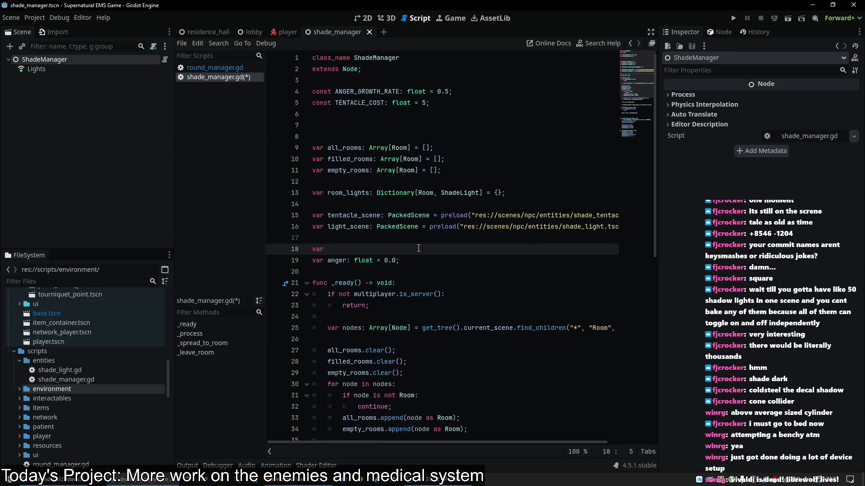
{"action": "type", "text": "energy: floa"}
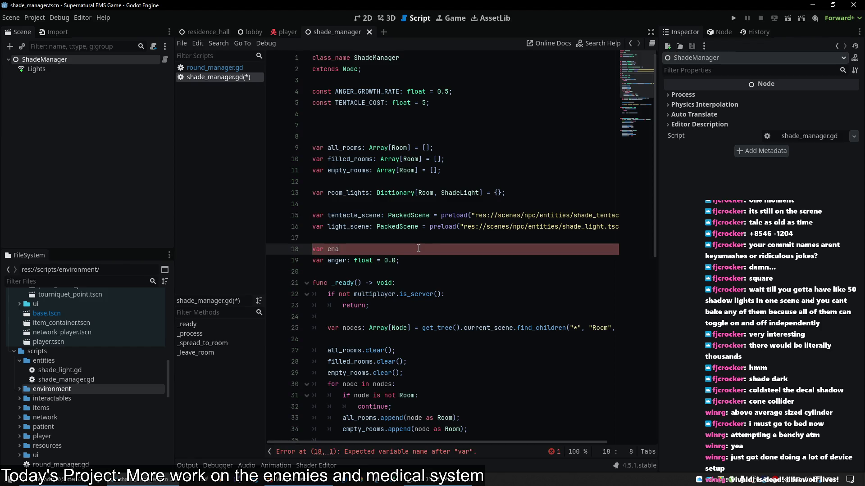
{"action": "type", "text": "t = 50;"}
{"action": "key", "text": "ctrl+s"}
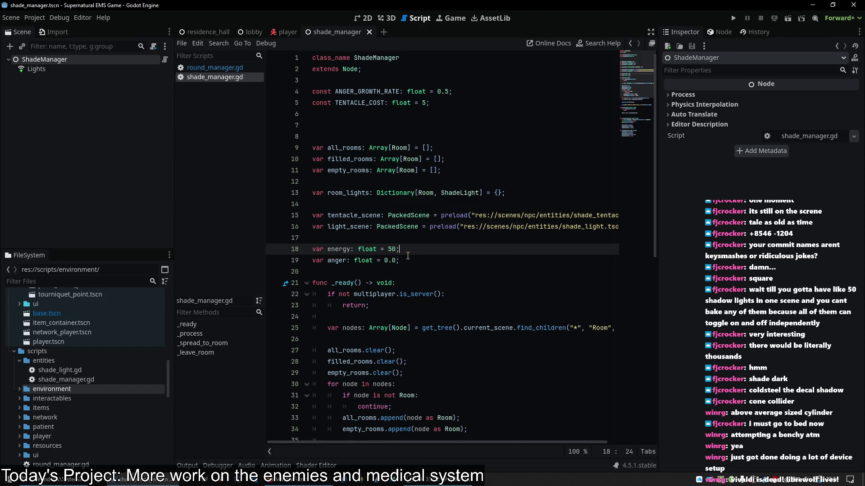
{"action": "type", "text": ".0"}
{"action": "scroll", "coordinate": [511, 251], "scroll_direction": "down", "scroll_amount": 5}
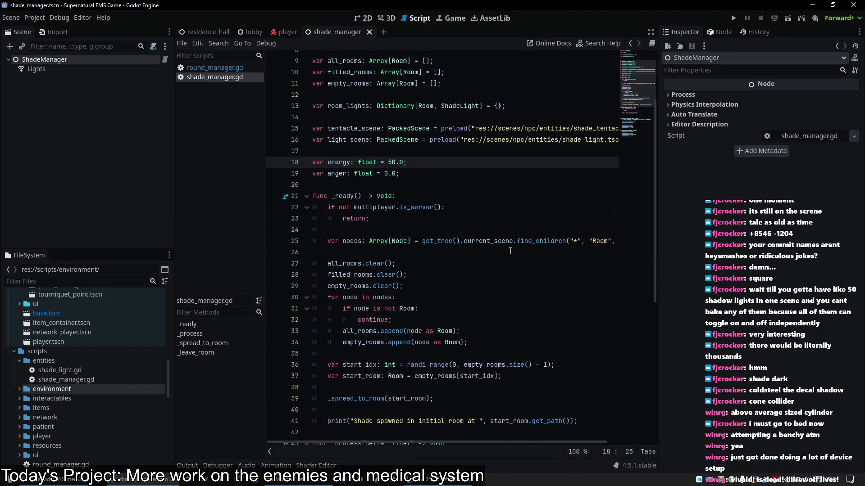
{"action": "scroll", "coordinate": [457, 232], "scroll_direction": "up", "scroll_amount": 5}
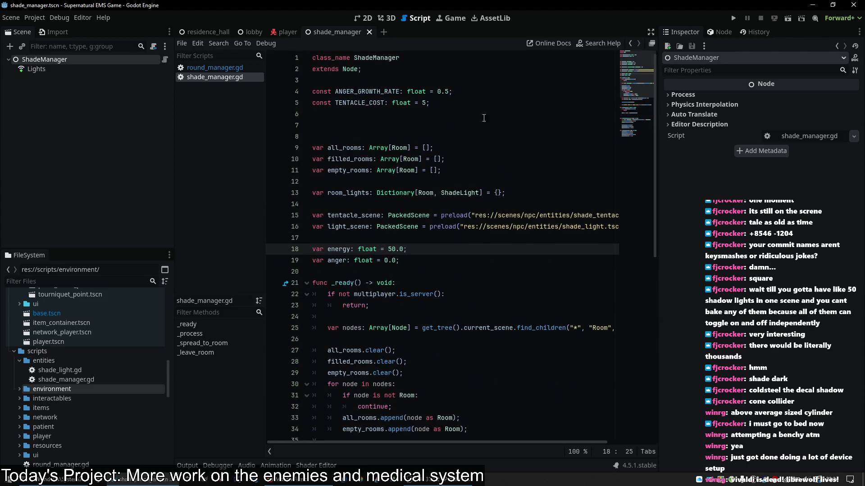
Add ENERGY_MAX 100.0 and ENERGY_MIN 0.0 float constants below TENTACLE_COST.
{"action": "left_click", "coordinate": [455, 104]}
{"action": "key", "text": "Down"}
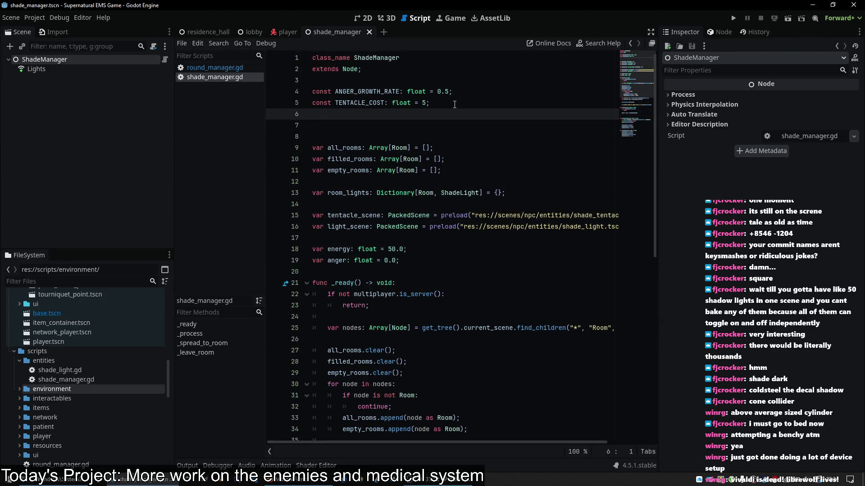
{"action": "type", "text": "const ENERGY"}
{"action": "type", "text": "_MAX: FL"}
{"action": "key", "text": "BackSpace"}
{"action": "key", "text": "BackSpace"}
{"action": "type", "text": "float = 100.0;"}
{"action": "key", "text": "Return"}
{"action": "type", "text": "const ENERGY_MIN: float = 0.0"}
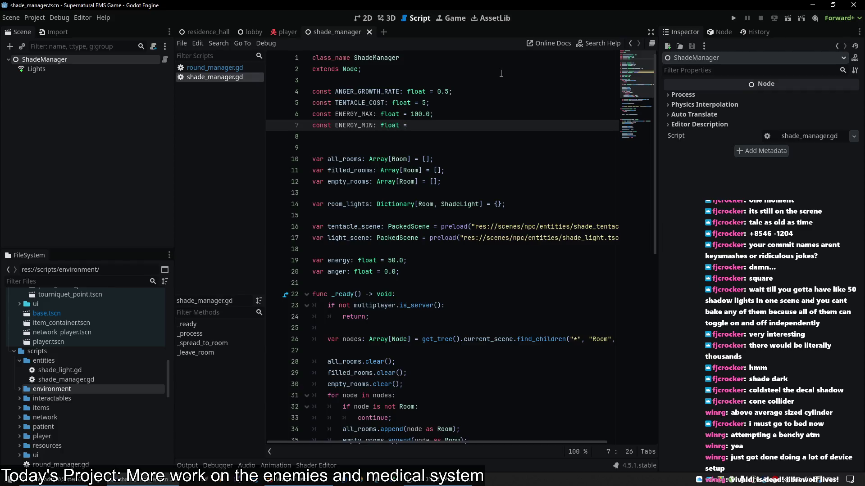
{"action": "left_click", "coordinate": [496, 102]}
{"action": "key", "text": "Return"}
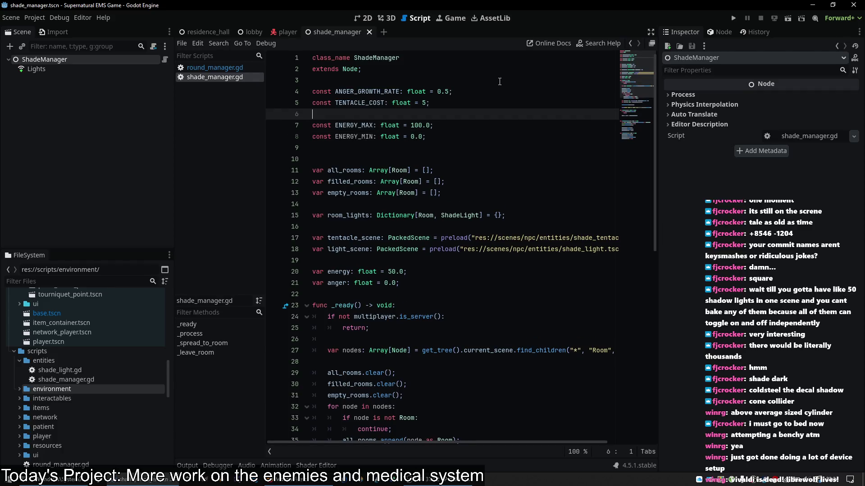
{"action": "scroll", "coordinate": [455, 225], "scroll_direction": "down", "scroll_amount": 5}
Insert an extra blank line in _process right after the anger += update.
{"action": "scroll", "coordinate": [455, 225], "scroll_direction": "down", "scroll_amount": 5}
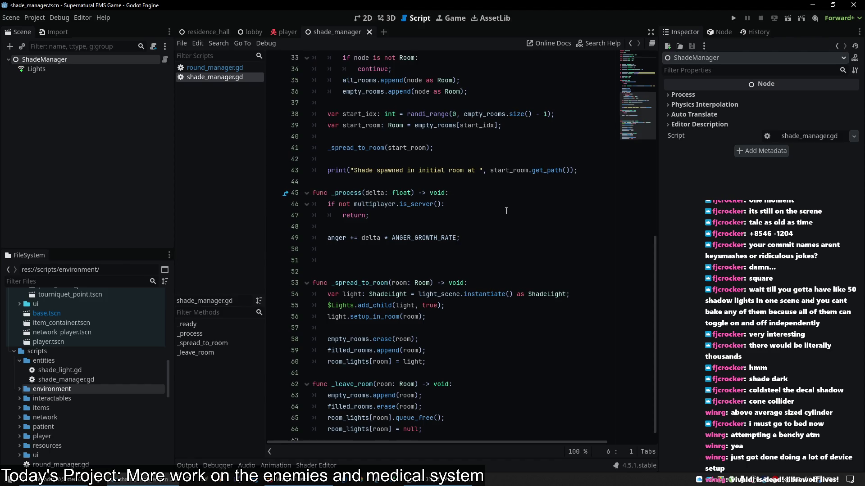
{"action": "left_click", "coordinate": [430, 281]}
{"action": "key", "text": "Return"}
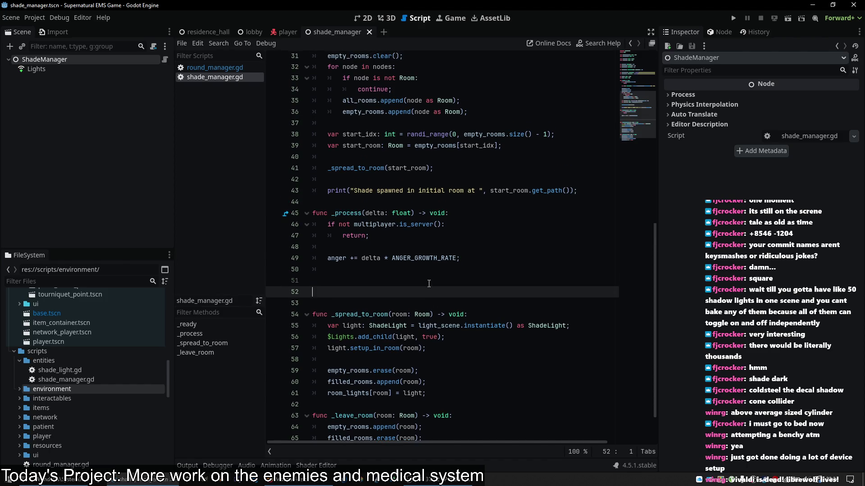
{"action": "key", "text": "Up"}
{"action": "key", "text": "Up"}
{"action": "key", "text": "Down"}
{"action": "key", "text": "Down"}
{"action": "scroll", "coordinate": [462, 244], "scroll_direction": "up", "scroll_amount": 10}
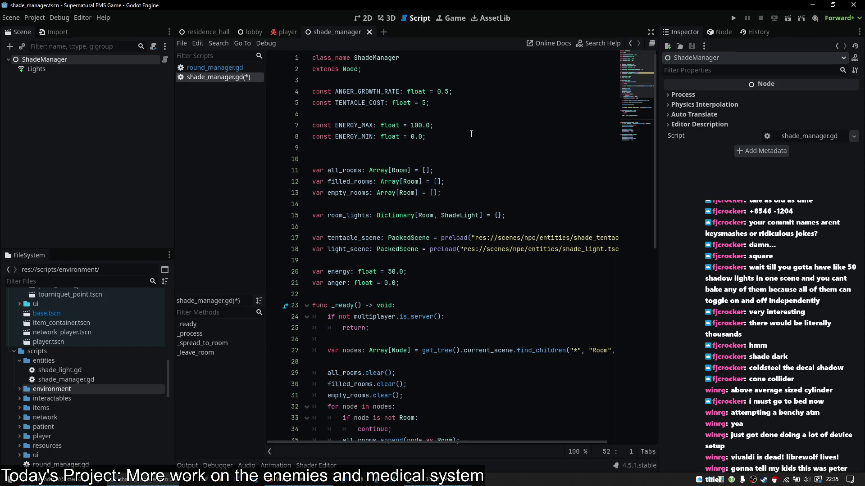
{"action": "left_click", "coordinate": [471, 107]}
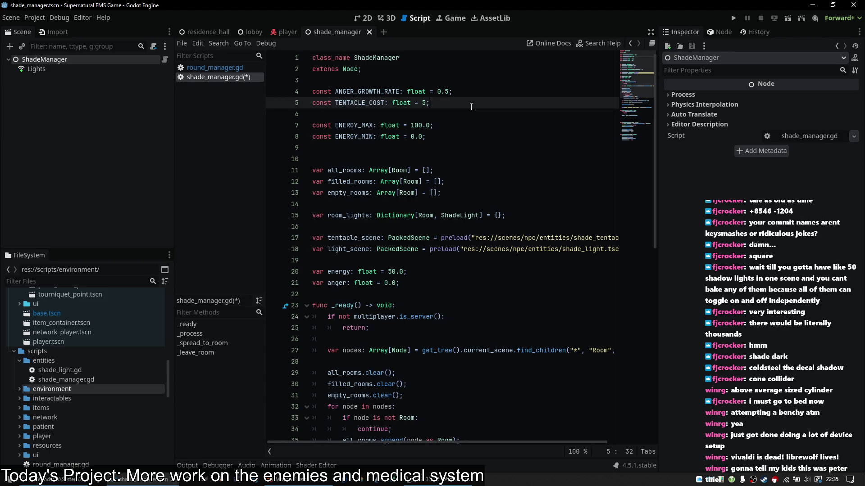
Add an ANGER_MAX float constant of 100.0 below ENERGY_MIN.
{"action": "key", "text": "Return"}
{"action": "key", "text": "Return"}
{"action": "type", "text": "const"}
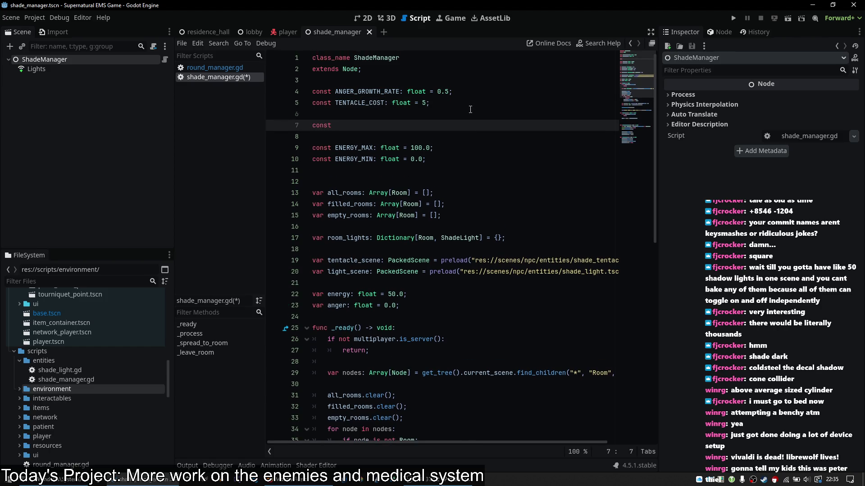
{"action": "key", "text": "ctrl+z"}
{"action": "key", "text": "ctrl+z"}
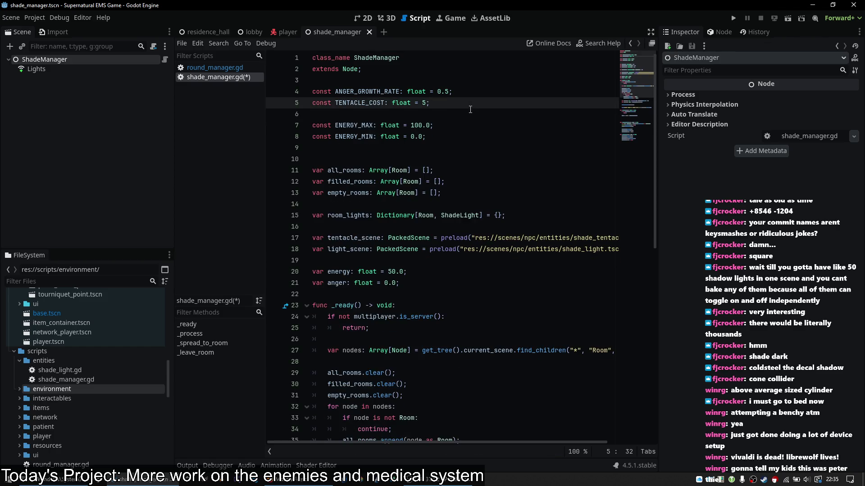
{"action": "left_click", "coordinate": [422, 145]}
{"action": "key", "text": "Return"}
{"action": "type", "text": "const AN"}
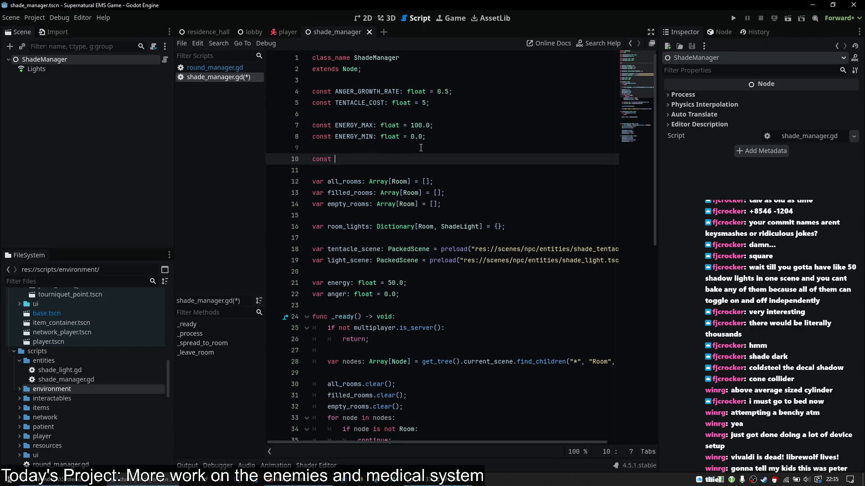
{"action": "type", "text": "GER_MAX: "}
{"action": "type", "text": "float = 100;"}
{"action": "key", "text": "Left"}
{"action": "type", "text": ".0"}
{"action": "key", "text": "End"}
Add an ANGER_MIN float constant of 0.0 below it and save the script.
{"action": "key", "text": "Return"}
{"action": "type", "text": "const ANGER_MIN "}
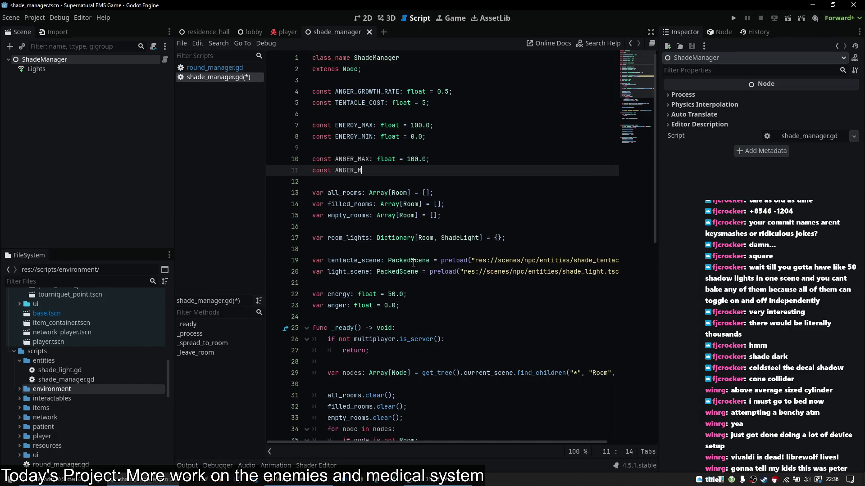
{"action": "type", "text": ": float = 0.0;"}
{"action": "key", "text": "ctrl+s"}
{"action": "key", "text": "Left"}
{"action": "key", "text": "Left"}
{"action": "key", "text": "BackSpace"}
{"action": "type", "text": "5"}
{"action": "key", "text": "End"}
{"action": "key", "text": "Left"}
{"action": "key", "text": "Left"}
{"action": "key", "text": "BackSpace"}
{"action": "type", "text": "0"}
{"action": "key", "text": "Right"}
{"action": "key", "text": "Right"}
Place the cursor on the blank line after the anger update in _process.
{"action": "scroll", "coordinate": [415, 266], "scroll_direction": "down", "scroll_amount": 5}
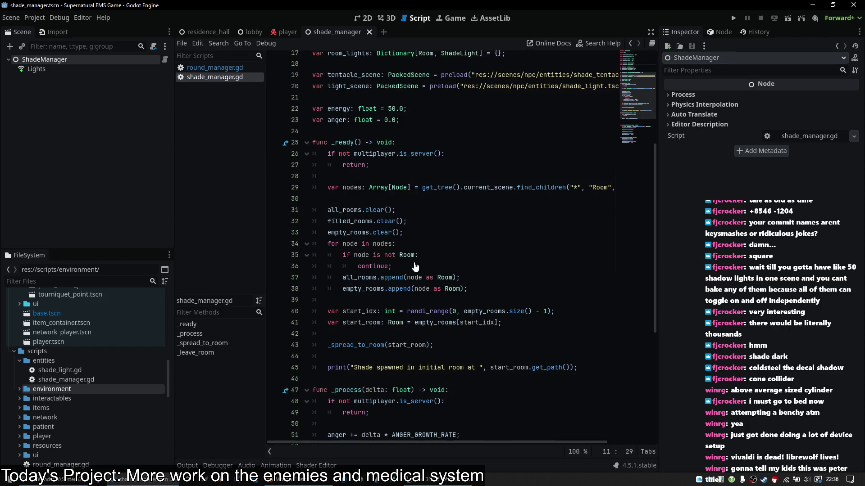
{"action": "scroll", "coordinate": [444, 206], "scroll_direction": "up", "scroll_amount": 5}
{"action": "left_click", "coordinate": [443, 193]}
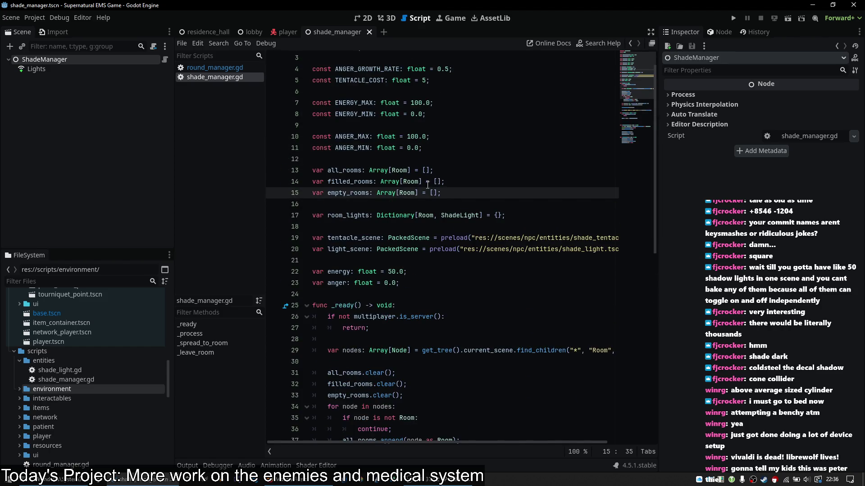
{"action": "mouse_move", "coordinate": [545, 235]}
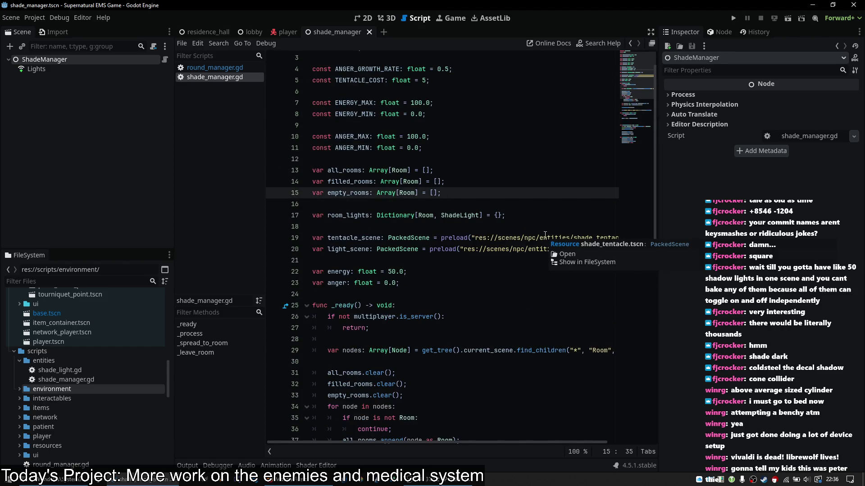
{"action": "left_click", "coordinate": [456, 183]}
{"action": "scroll", "coordinate": [457, 183], "scroll_direction": "down", "scroll_amount": 10}
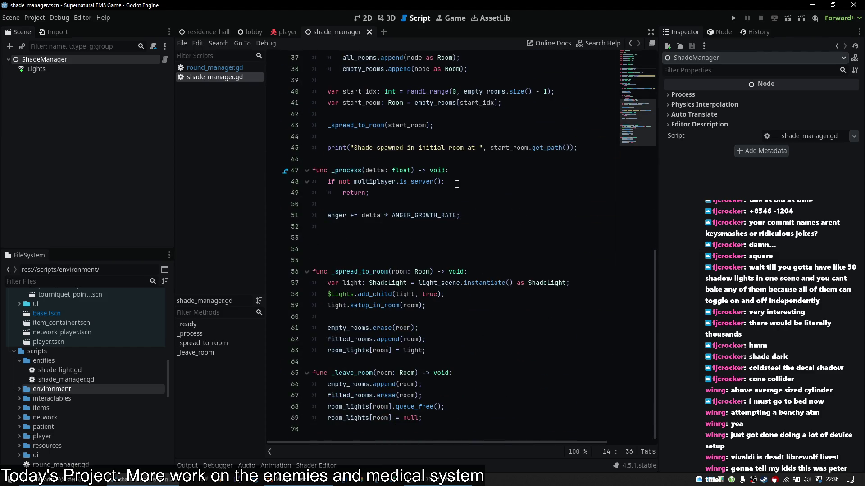
{"action": "left_click", "coordinate": [388, 224]}
Add an ENERGY_GROWTH_BASE float constant below TENTACLE_COST and save.
{"action": "type", "text": "energy"}
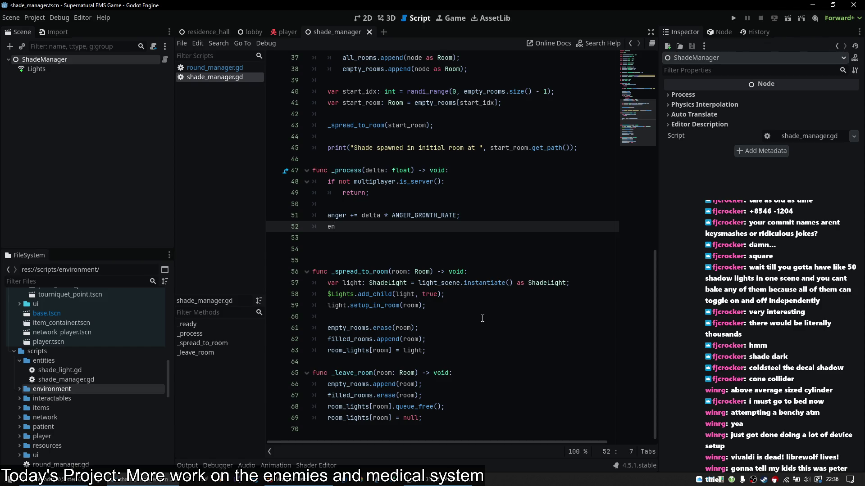
{"action": "scroll", "coordinate": [482, 318], "scroll_direction": "up", "scroll_amount": 10}
{"action": "scroll", "coordinate": [482, 318], "scroll_direction": "up", "scroll_amount": 3}
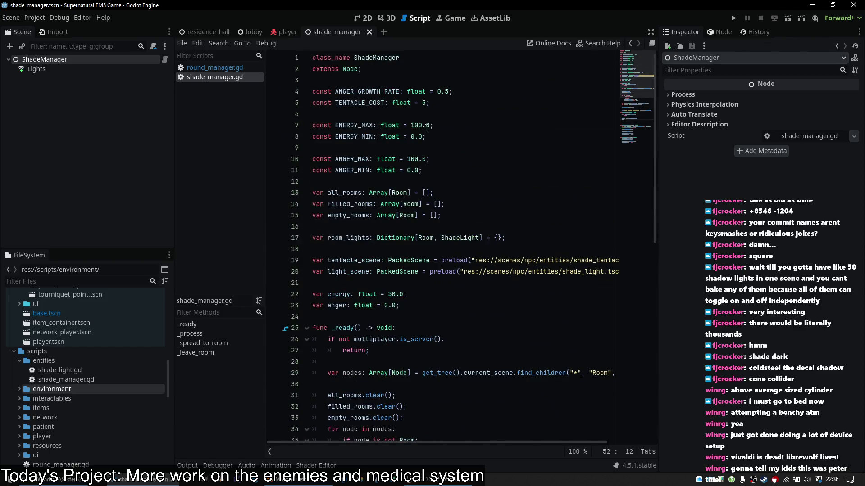
{"action": "left_click", "coordinate": [460, 114]}
{"action": "key", "text": "Return"}
{"action": "type", "text": "const ENERGY_GROWTH"}
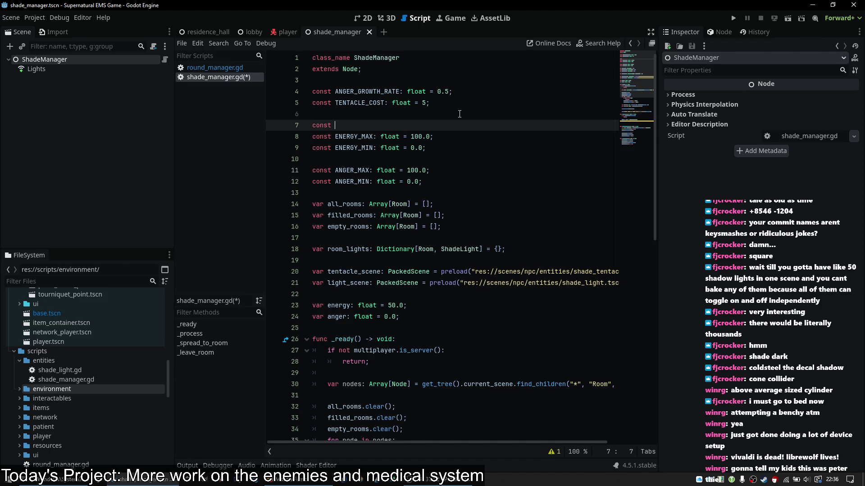
{"action": "type", "text": "_BASE: f"}
{"action": "type", "text": "loat "}
{"action": "type", "text": "= "}
{"action": "type", "text": "0,1"}
{"action": "key", "text": "BackSpace"}
{"action": "key", "text": "BackSpace"}
{"action": "type", "text": ".1;"}
{"action": "key", "text": "Left"}
{"action": "key", "text": "ctrl+s"}
Set ENERGY_GROWTH_BASE to 0.5 and begin an ENERGY_GROWTH_PER_ROOM float constant without a value.
{"action": "key", "text": "Return"}
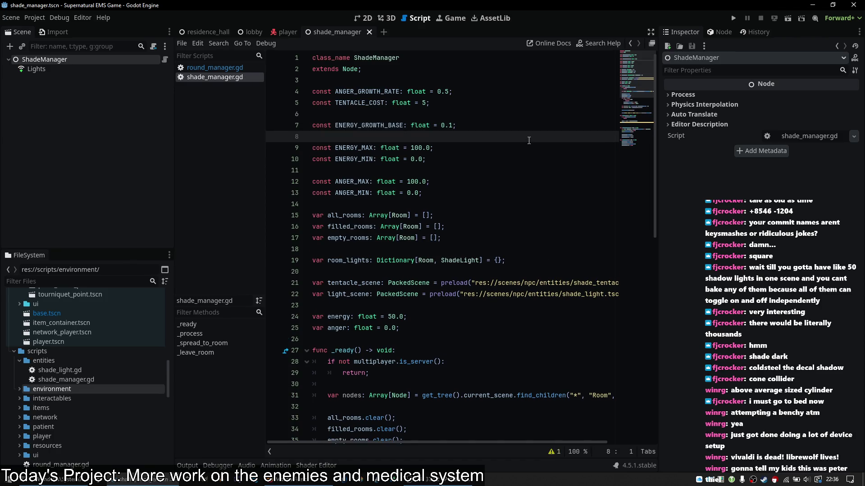
{"action": "key", "text": "ctrl+z"}
{"action": "key", "text": "BackSpace"}
{"action": "type", "text": "5"}
{"action": "key", "text": "Down"}
{"action": "key", "text": "ctrl+s"}
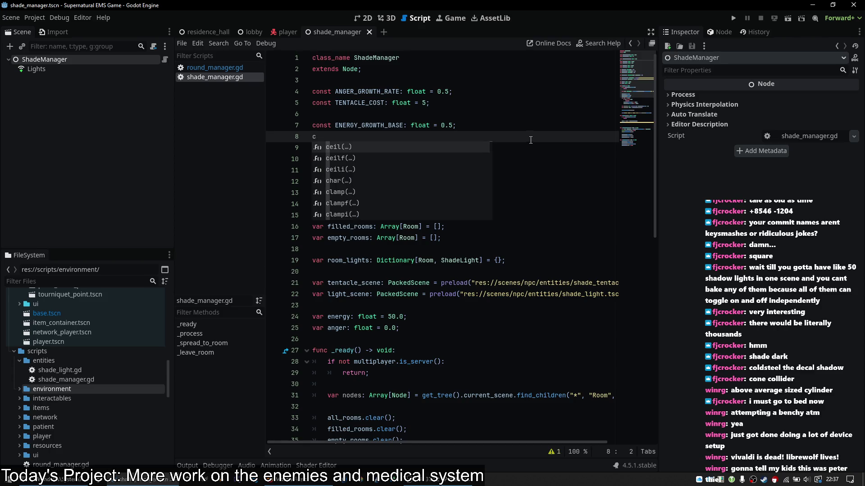
{"action": "type", "text": "onst ENERGY_GROW"}
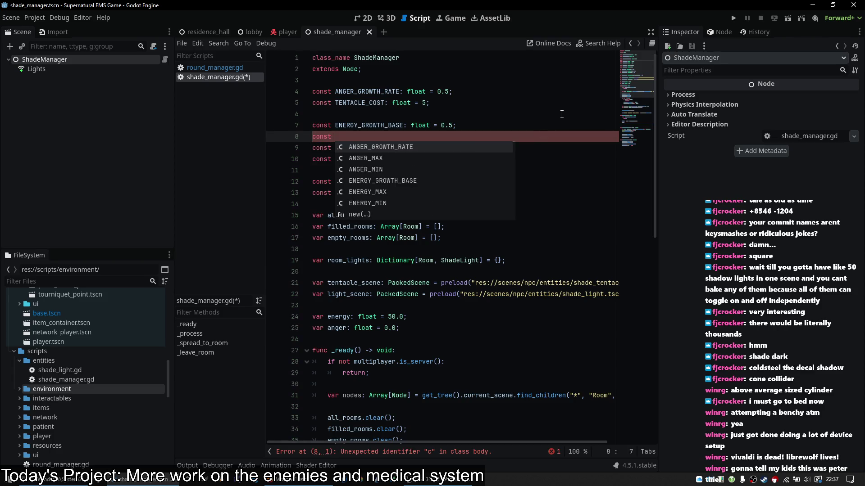
{"action": "type", "text": "TH_PER_RO"}
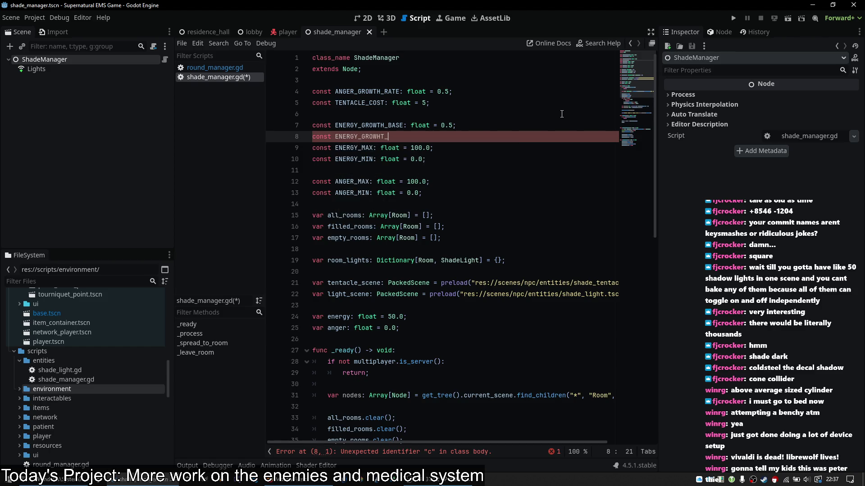
{"action": "type", "text": "OM: float ="}
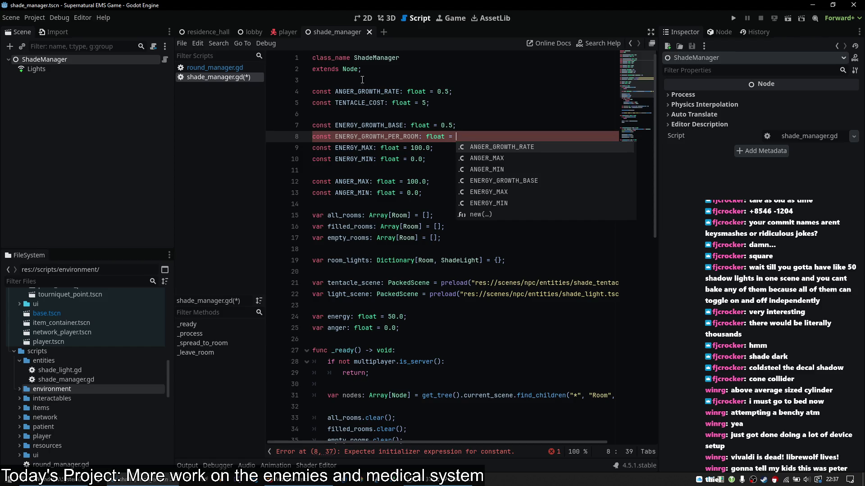
{"action": "left_click", "coordinate": [480, 114]}
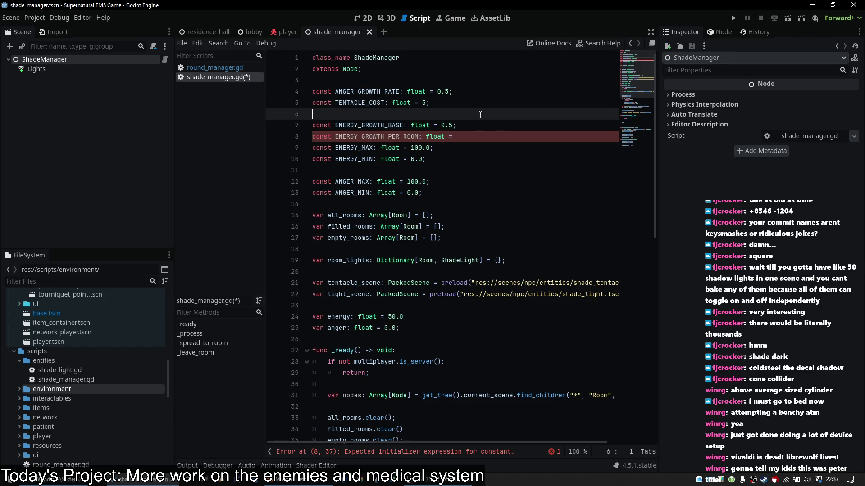
Turn ENERGY_GROWTH_BASE, ENERGY_GROWTH_PER_ROOM, ANGER_GROWTH_RATE and TENTACLE_COST from constants into vars.
{"action": "double_click", "coordinate": [317, 125]}
{"action": "type", "text": "ra"}
{"action": "key", "text": "BackSpace"}
{"action": "key", "text": "BackSpace"}
{"action": "type", "text": "var"}
{"action": "double_click", "coordinate": [321, 137]}
{"action": "type", "text": "var"}
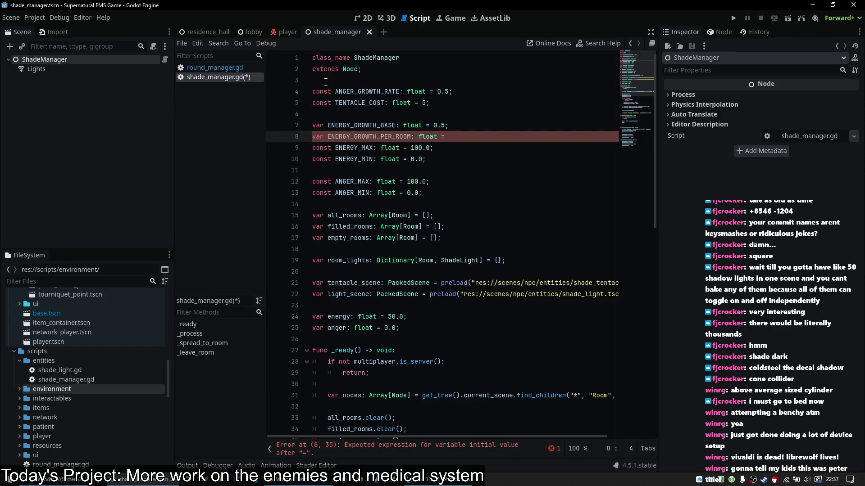
{"action": "double_click", "coordinate": [329, 94]}
{"action": "type", "text": "var"}
{"action": "double_click", "coordinate": [321, 103]}
{"action": "type", "text": "var"}
Move the tuning variable lines from the top to below the empty_rooms array.
{"action": "left_click", "coordinate": [486, 129]}
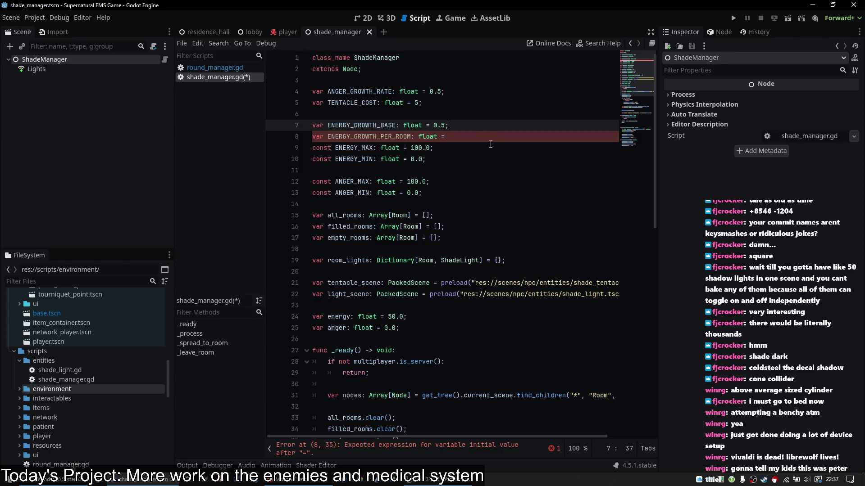
{"action": "left_click", "coordinate": [472, 139]}
{"action": "key", "text": "shift+Up"}
{"action": "key", "text": "shift+Up"}
{"action": "key", "text": "shift+Up"}
{"action": "key", "text": "BackSpace"}
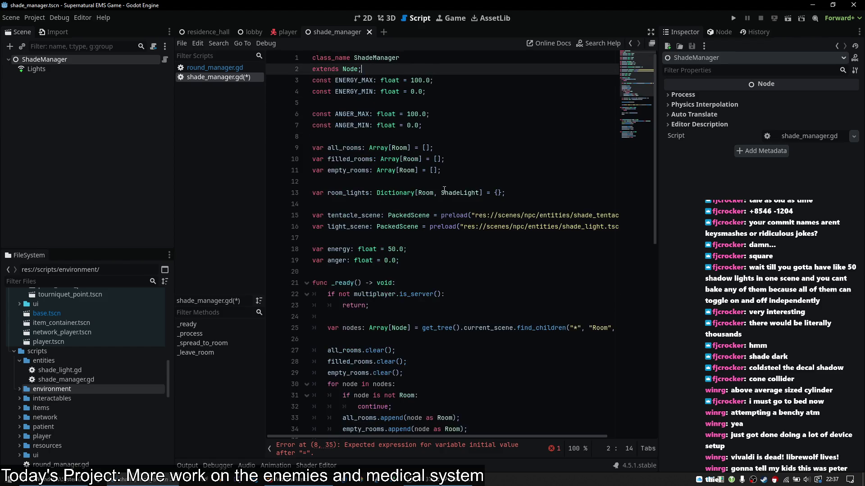
{"action": "scroll", "coordinate": [453, 150], "scroll_direction": "down", "scroll_amount": 1}
{"action": "left_click", "coordinate": [472, 134]}
{"action": "type", "text": "var ANGER_GROWTH_RATE: float = 0.5; var TENTACLE_COST: float = 5;  var ENERGY_GROWTH_BASE: float = 0.5; var ENERGY_GROWTH_PER_ROOM: float ="}
{"action": "left_click", "coordinate": [472, 134]}
{"action": "key", "text": "Return"}
{"action": "left_click", "coordinate": [457, 162]}
{"action": "type", "text": "@export"}
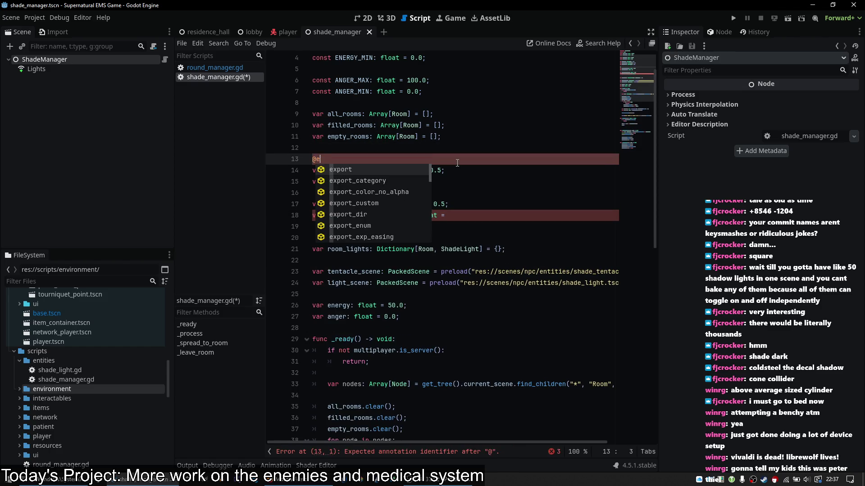
{"action": "type", "text": "_cate"}
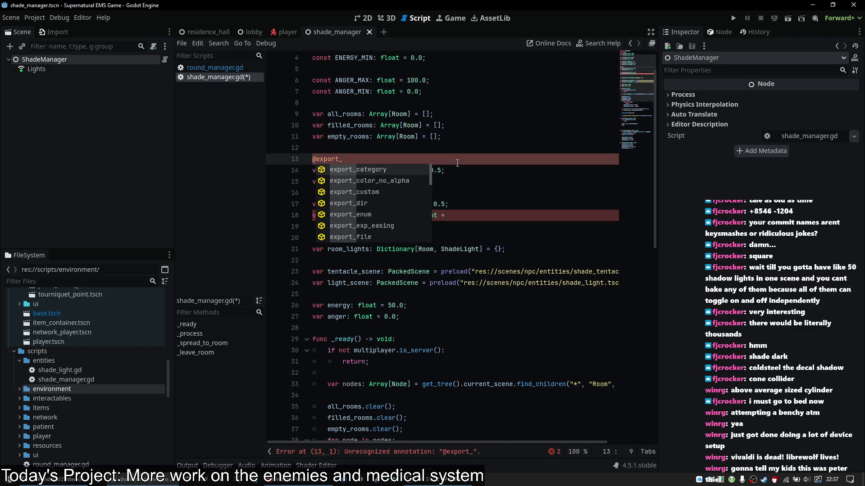
{"action": "key", "text": "Escape"}
{"action": "key", "text": "BackSpace"}
{"action": "key", "text": "BackSpace"}
{"action": "key", "text": "BackSpace"}
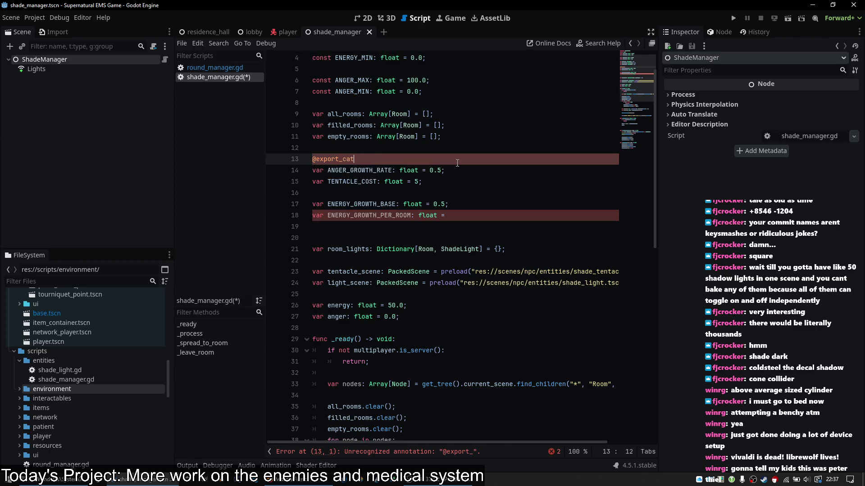
{"action": "type", "text": "group(\""}
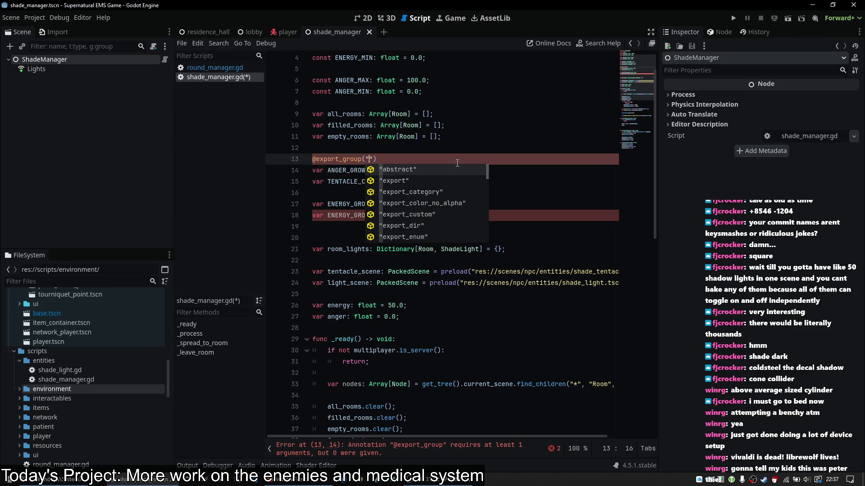
{"action": "key", "text": "Return"}
{"action": "type", "text": "\""}
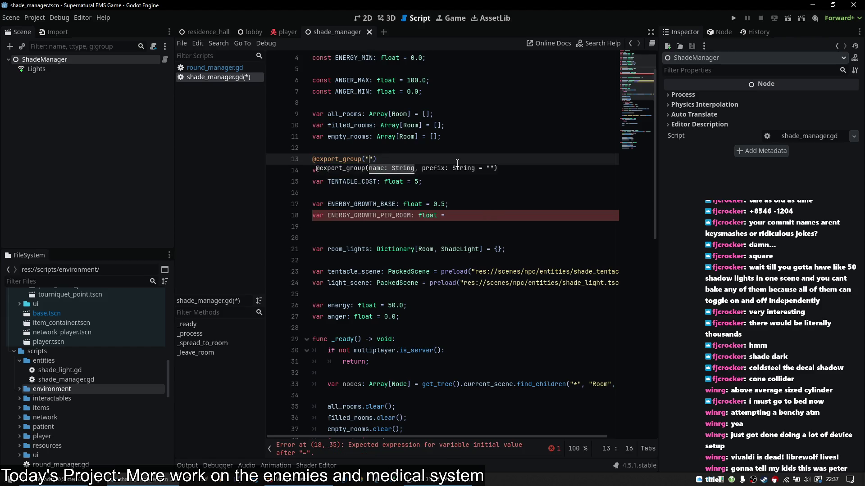
{"action": "key", "text": "Escape"}
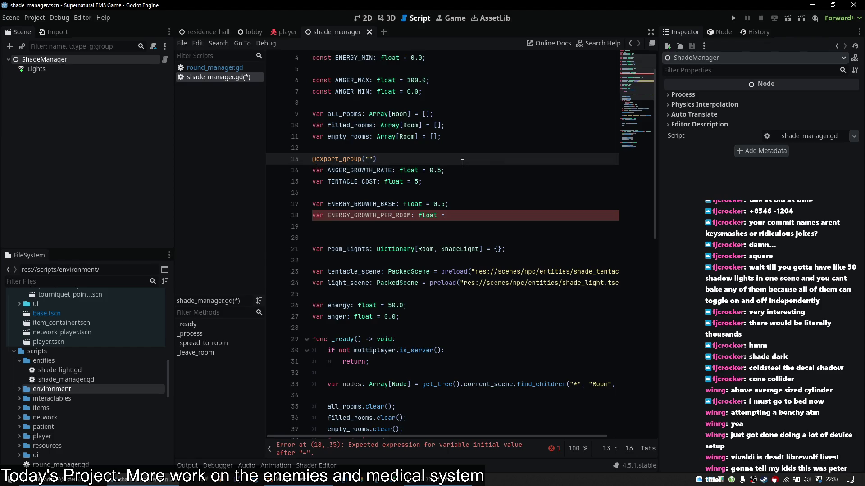
{"action": "type", "text": "Anger"}
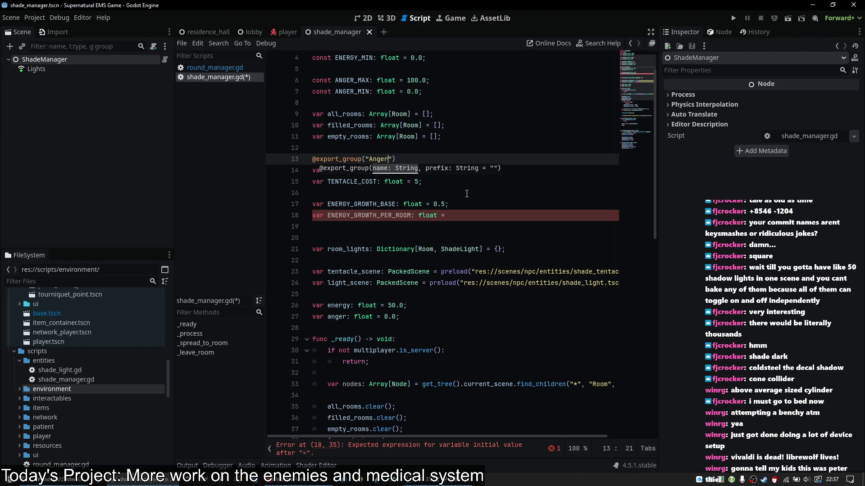
{"action": "key", "text": "Left"}
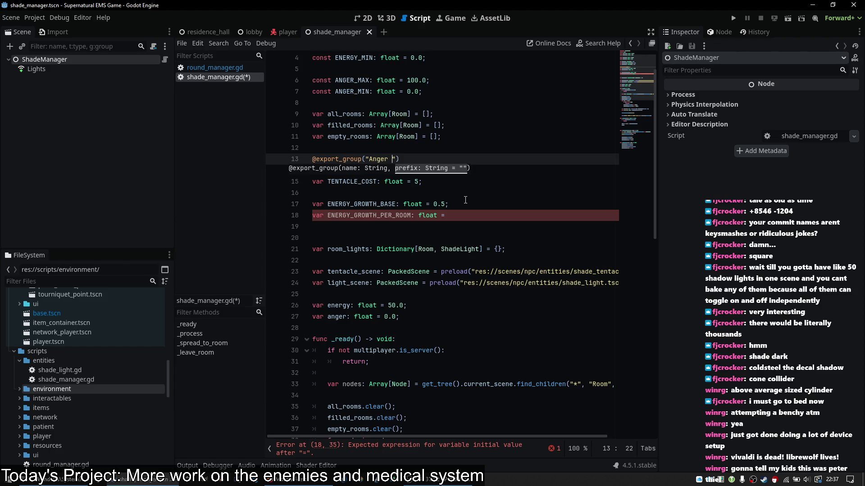
{"action": "type", "text": "Tuning"}
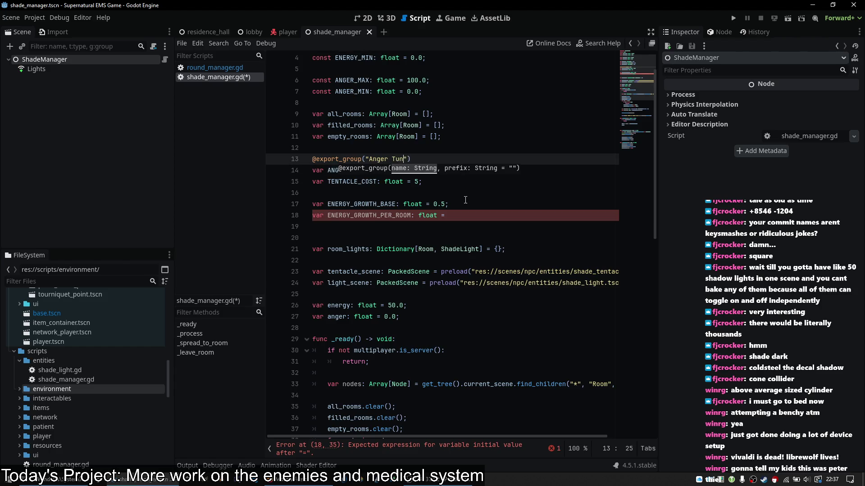
{"action": "type", "text": "\", \"ang"}
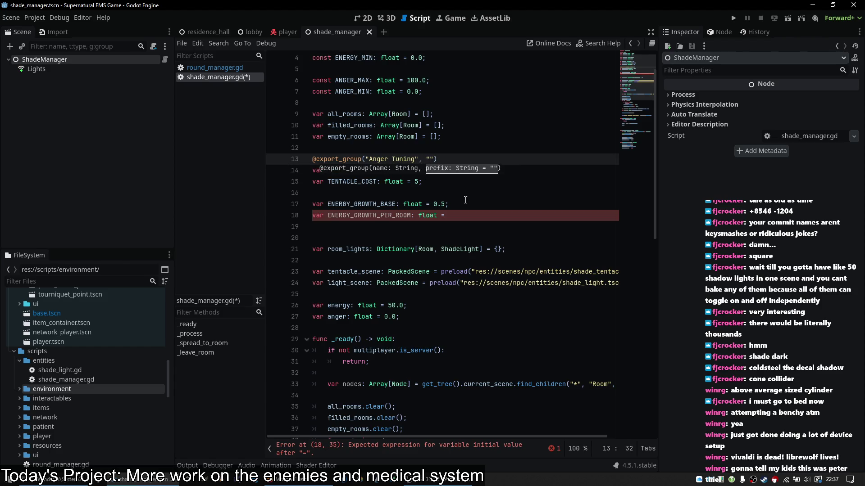
{"action": "type", "text": "er_"}
{"action": "key", "text": "End"}
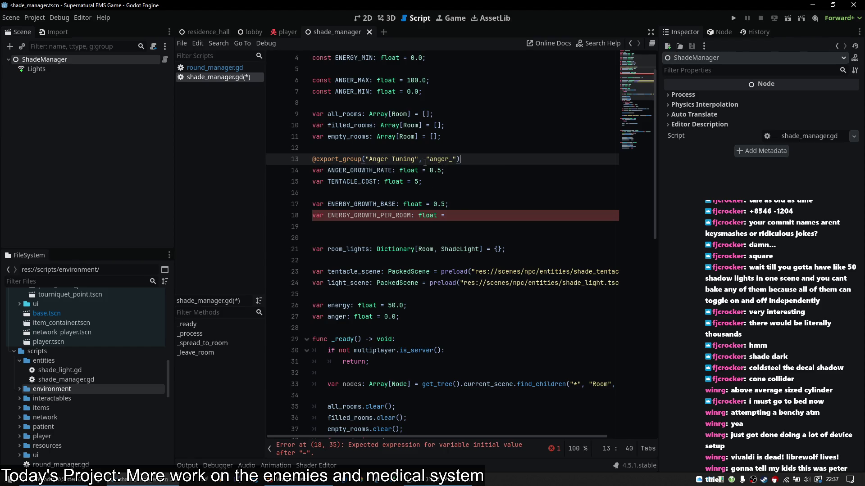
Rename ANGER_GROWTH_RATE to anger_growth_rate and TENTACLE_COST to cost_tentacle, then save.
{"action": "key", "text": "Down"}
{"action": "double_click", "coordinate": [365, 171]}
{"action": "type", "text": "anger_gro"}
{"action": "type", "text": "wth_rate"}
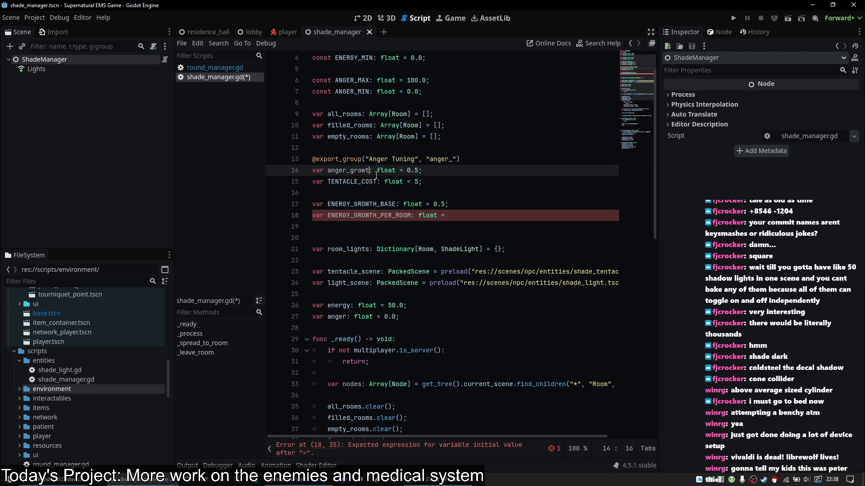
{"action": "double_click", "coordinate": [365, 181]}
{"action": "type", "text": "tenta"}
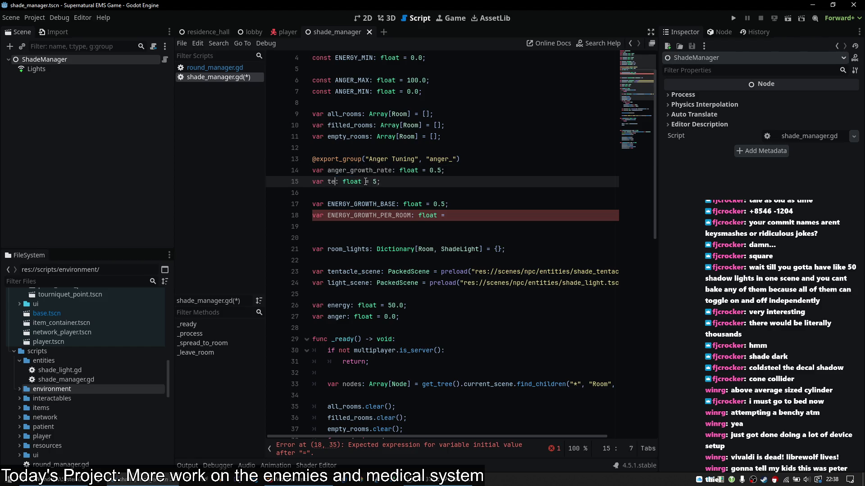
{"action": "key", "text": "BackSpace"}
{"action": "key", "text": "BackSpace"}
{"action": "key", "text": "BackSpace"}
{"action": "type", "text": "cost_tentacle"}
{"action": "key", "text": "End"}
{"action": "key", "text": "ctrl+s"}
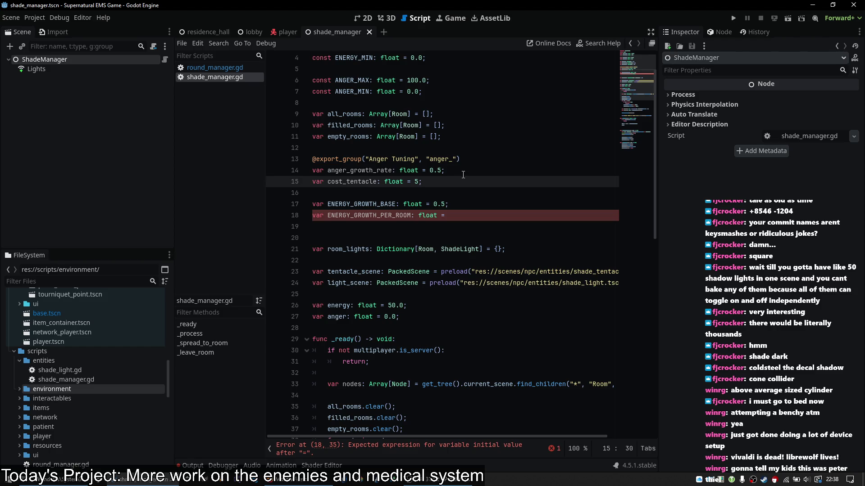
{"action": "scroll", "coordinate": [463, 174], "scroll_direction": "up", "scroll_amount": 1}
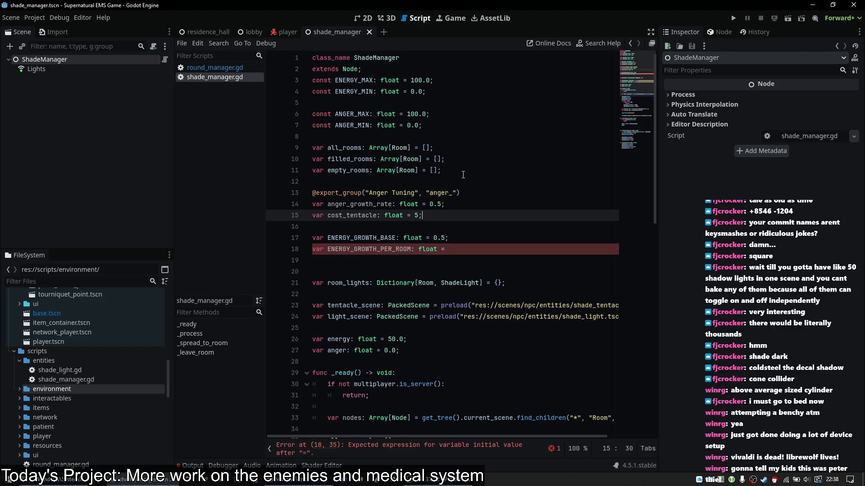
{"action": "left_click", "coordinate": [470, 203]}
{"action": "key", "text": "Return"}
{"action": "type", "text": "var e"}
{"action": "key", "text": "Up"}
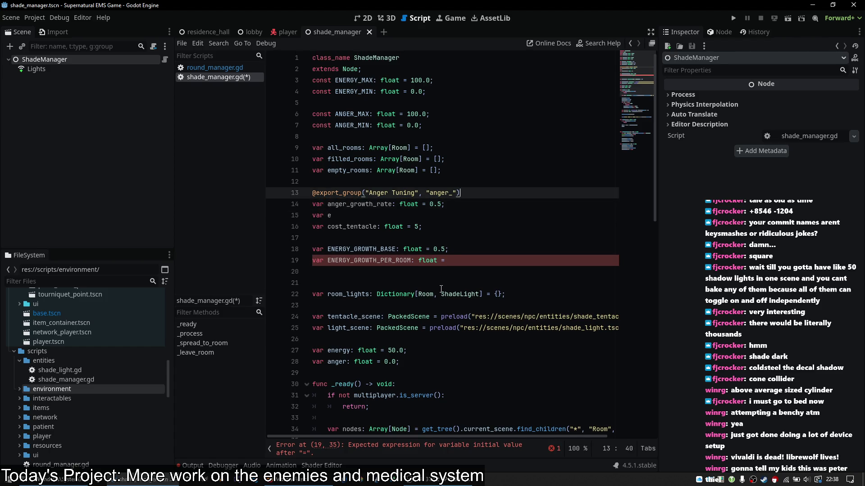
{"action": "key", "text": "ctrl+shift+Return"}
{"action": "type", "text": "@export"}
{"action": "key", "text": "Escape"}
Declare an exported anger_on_left_room float below anger_growth_rate.
{"action": "key", "text": "Down"}
{"action": "key", "text": "ctrl+Return"}
{"action": "type", "text": "@export"}
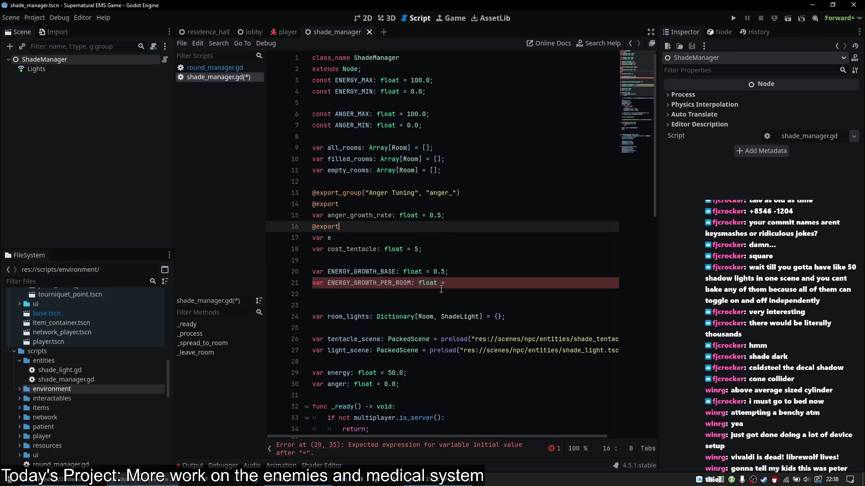
{"action": "key", "text": "Escape"}
{"action": "key", "text": "Down"}
{"action": "key", "text": "BackSpace"}
{"action": "type", "text": "anger_per"}
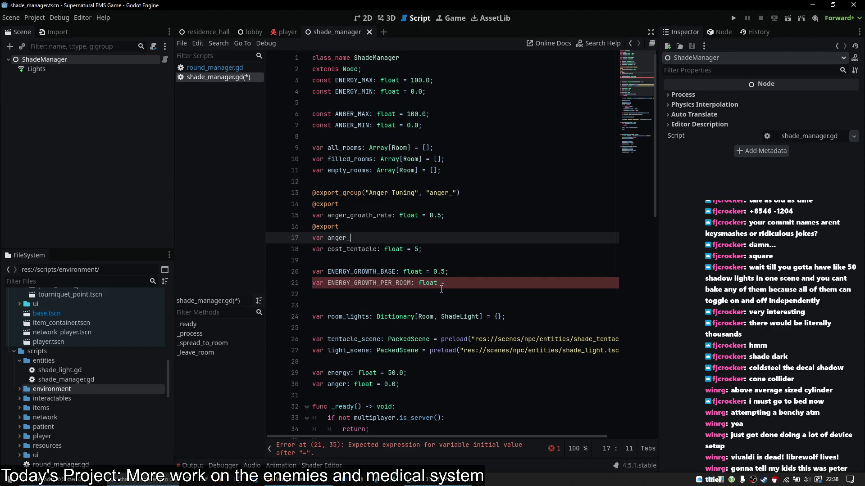
{"action": "key", "text": "BackSpace"}
{"action": "key", "text": "BackSpace"}
{"action": "key", "text": "BackSpace"}
{"action": "type", "text": "on_purged"}
{"action": "type", "text": " float"}
{"action": "key", "text": "BackSpace"}
{"action": "key", "text": "BackSpace"}
{"action": "key", "text": "BackSpace"}
{"action": "key", "text": "BackSpace"}
{"action": "type", "text": "left_room: float ="}
Give anger_on_left_room the value 50.0, save, and add a blank line after it.
{"action": "left_click", "coordinate": [434, 330]}
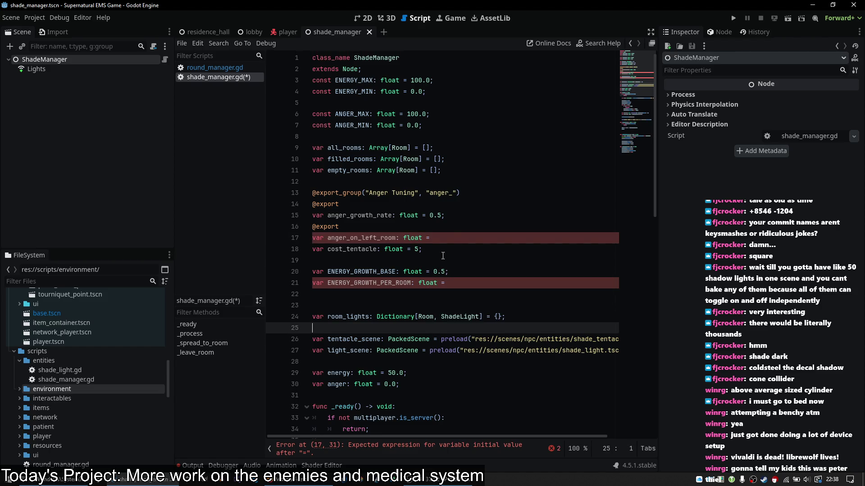
{"action": "left_click", "coordinate": [452, 235]}
{"action": "type", "text": "50.0"}
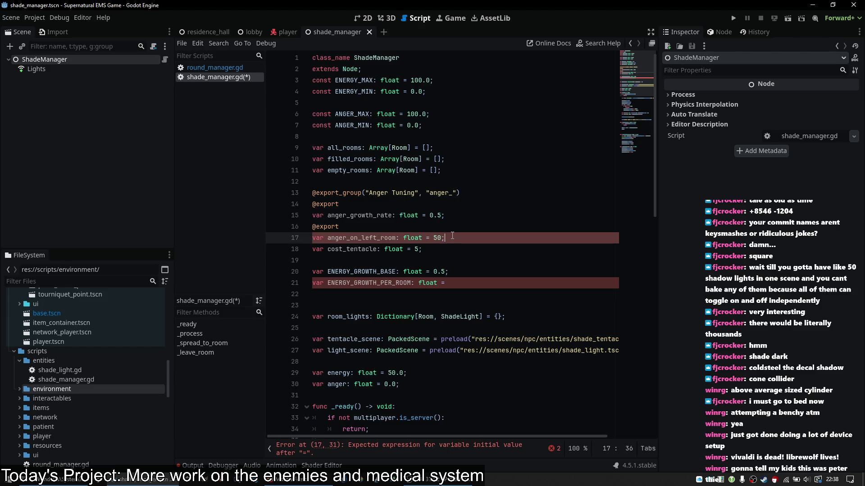
{"action": "type", "text": ";"}
{"action": "key", "text": "ctrl+s"}
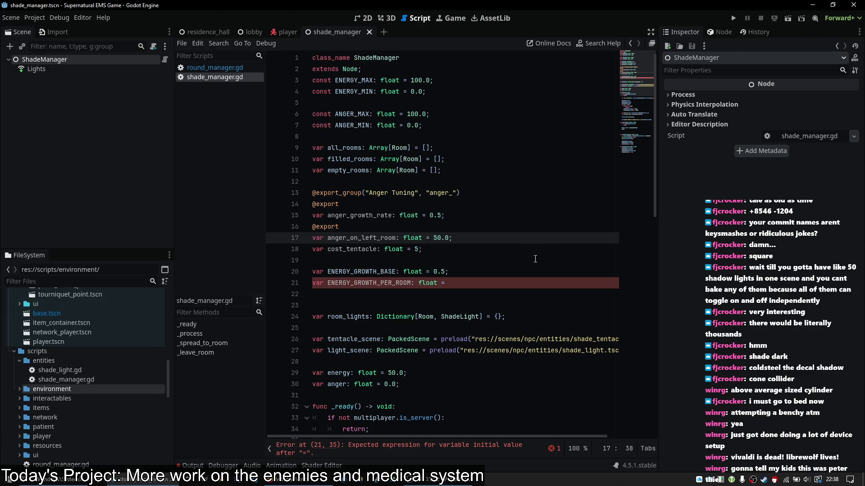
{"action": "key", "text": "Return"}
{"action": "key", "text": "Return"}
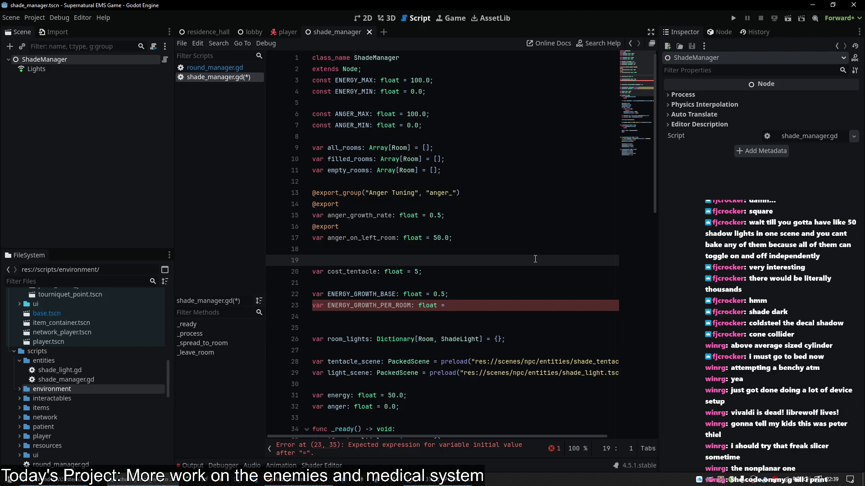
{"action": "type", "text": "@export"}
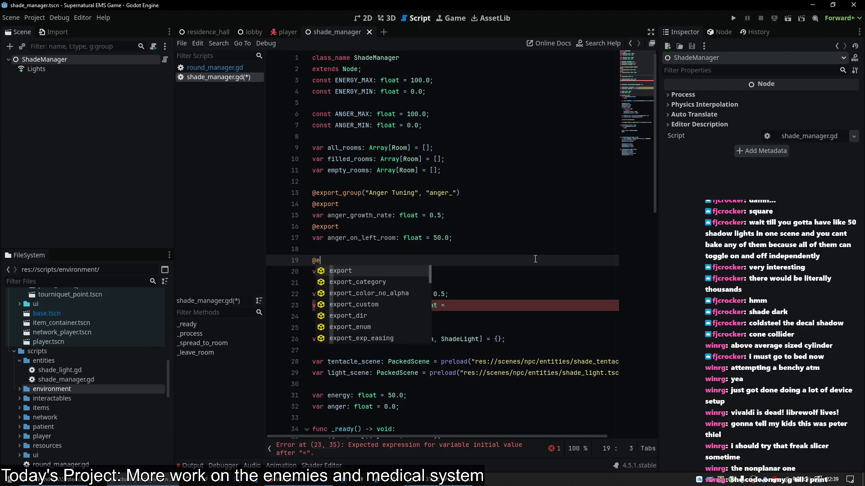
{"action": "type", "text": "_group(\""}
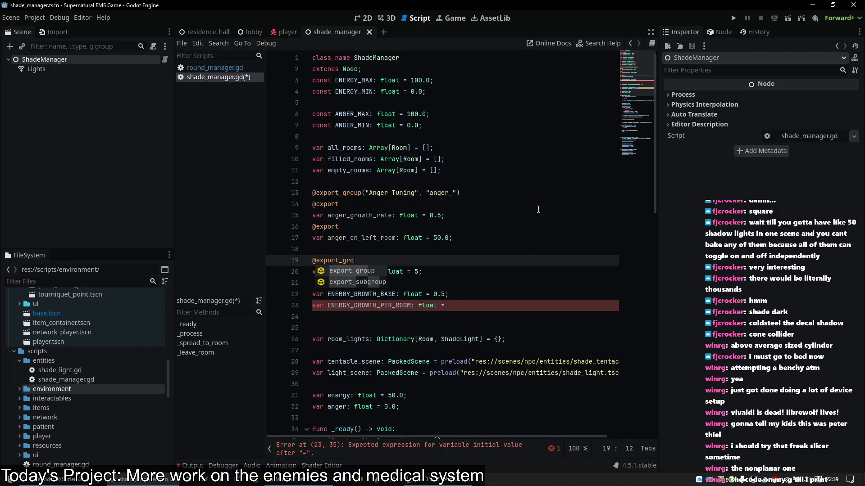
{"action": "type", "text": "Action Costs\""}
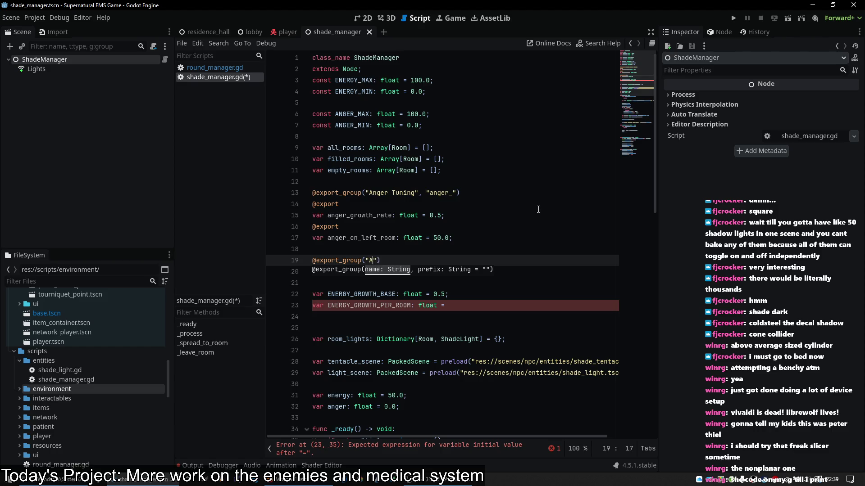
{"action": "type", "text": ", \"cost_"}
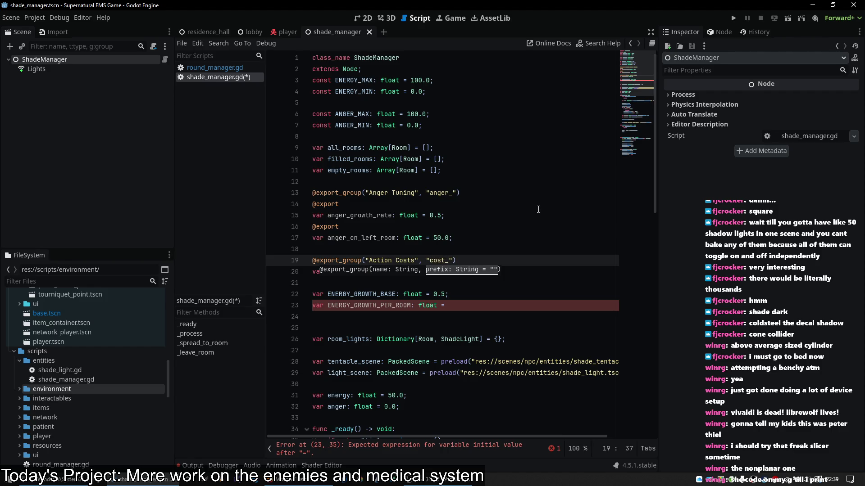
{"action": "key", "text": "End"}
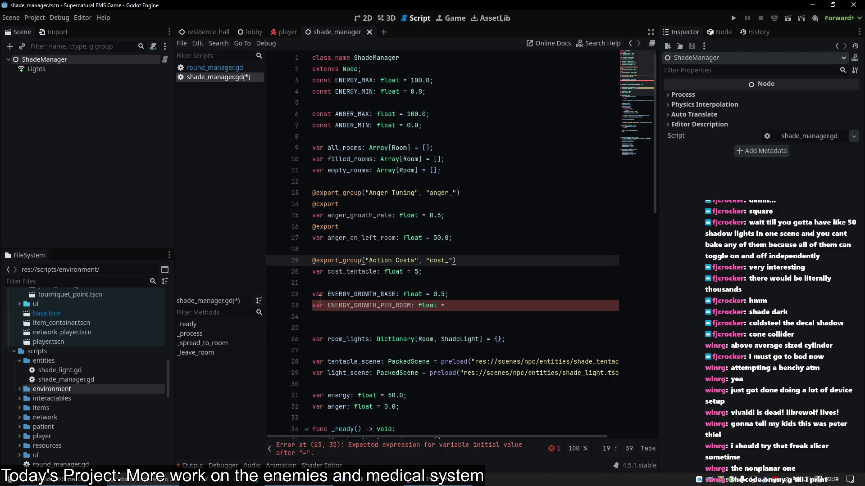
{"action": "left_click", "coordinate": [519, 218]}
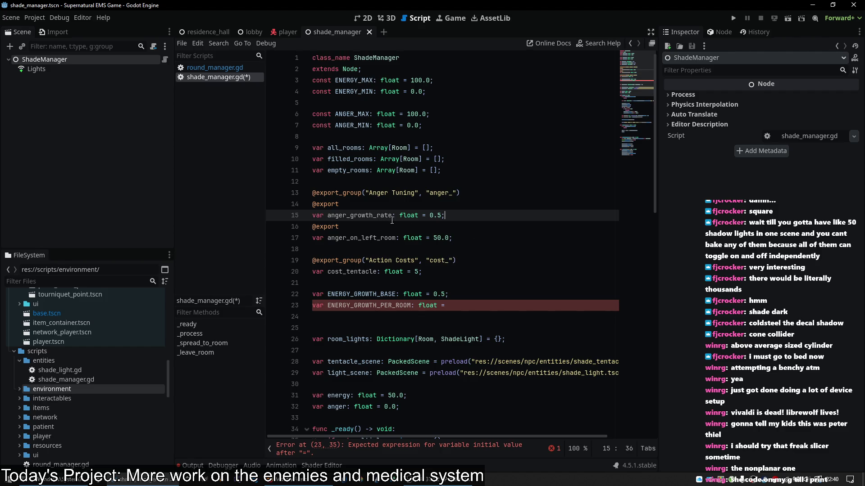
Try moving the energy growth lines below the anger constants, then restore them after cost_tentacle.
{"action": "scroll", "coordinate": [462, 260], "scroll_direction": "down", "scroll_amount": 1}
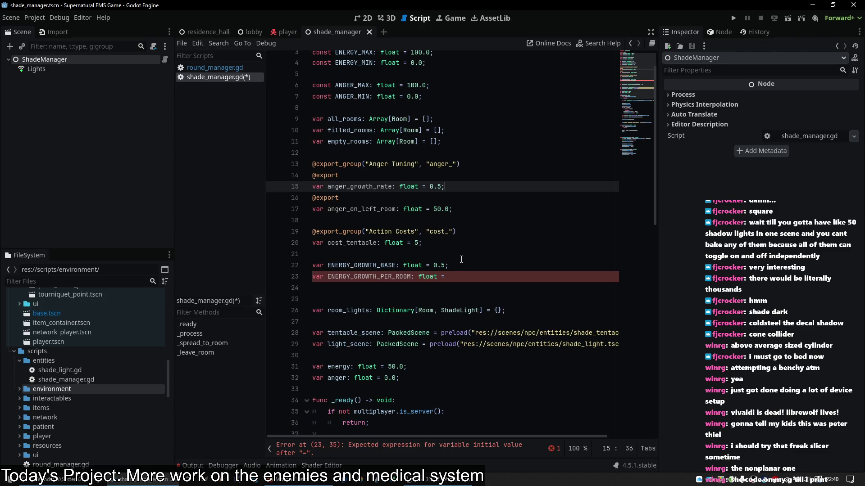
{"action": "mouse_move", "coordinate": [455, 276]}
{"action": "left_mouse_down"}
{"action": "mouse_move", "coordinate": [450, 215]}
{"action": "mouse_move", "coordinate": [449, 244]}
{"action": "left_mouse_up"}
{"action": "key", "text": "ctrl+c"}
{"action": "key", "text": "BackSpace"}
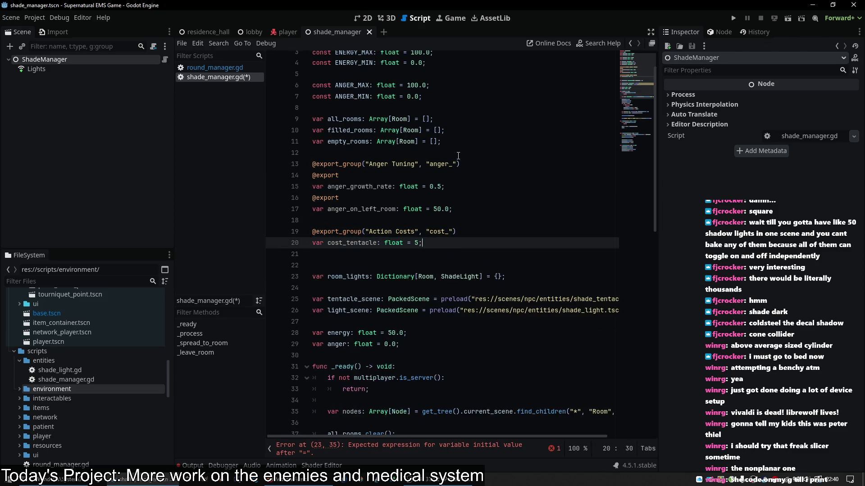
{"action": "scroll", "coordinate": [454, 203], "scroll_direction": "up", "scroll_amount": 1}
{"action": "left_click", "coordinate": [443, 127]}
{"action": "key", "text": "ctrl+v"}
{"action": "left_click", "coordinate": [443, 128], "text": "shift"}
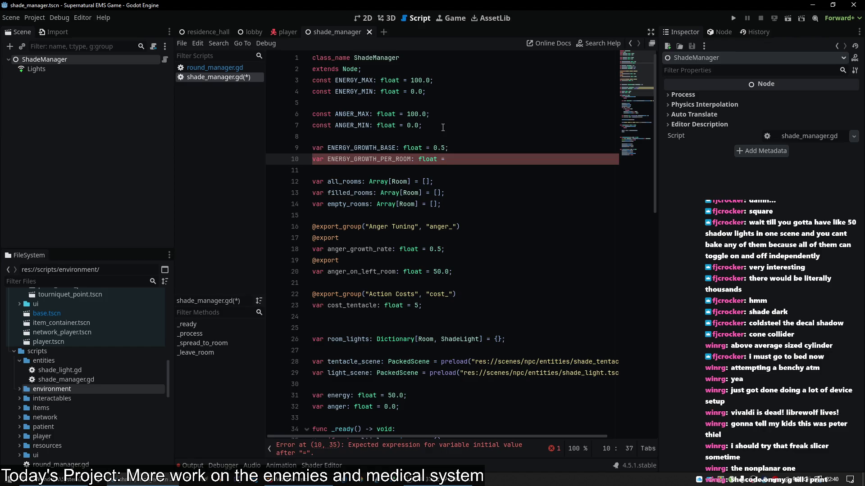
{"action": "key", "text": "BackSpace"}
{"action": "key", "text": "ctrl+z"}
{"action": "key", "text": "ctrl+z"}
{"action": "key", "text": "ctrl+z"}
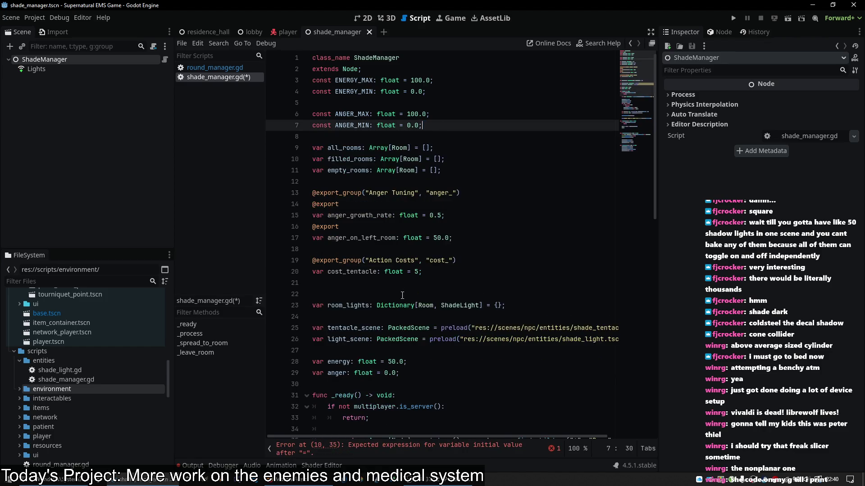
Rename the constants to energy_growth_base and energy_growth_per_room, with per-room value 5.
{"action": "double_click", "coordinate": [374, 294]}
{"action": "type", "text": "energy_gr"}
{"action": "type", "text": "owth_base"}
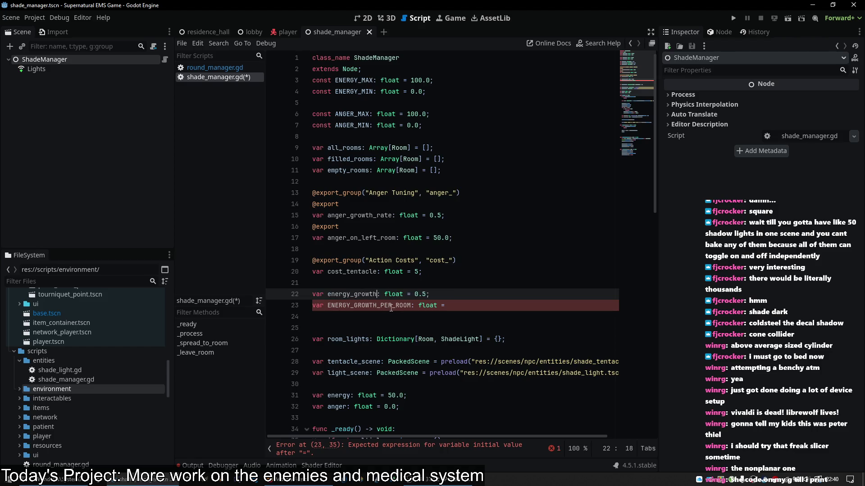
{"action": "key", "text": "Down"}
{"action": "key", "text": "ctrl+shift+Left"}
{"action": "key", "text": "ctrl+shift+Left"}
{"action": "key", "text": "ctrl+shift+Left"}
{"action": "type", "text": "energu"}
{"action": "type", "text": "_growth_per_room: float = "}
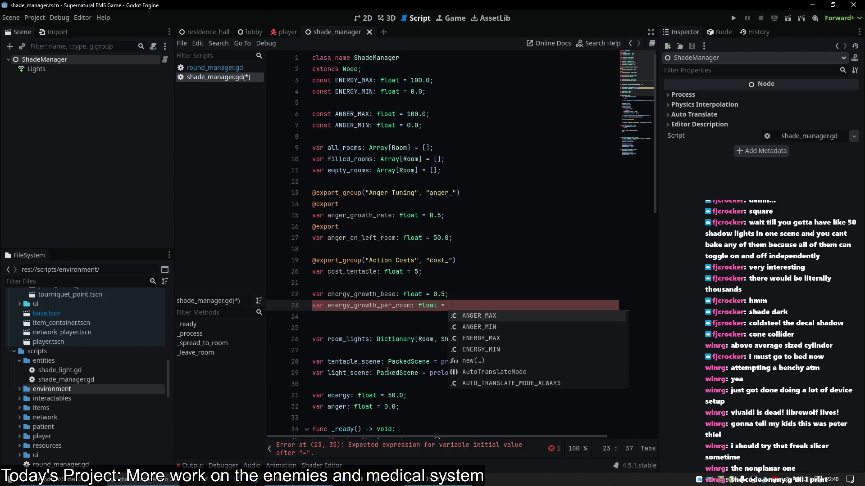
{"action": "type", "text": "1;"}
{"action": "key", "text": "Left"}
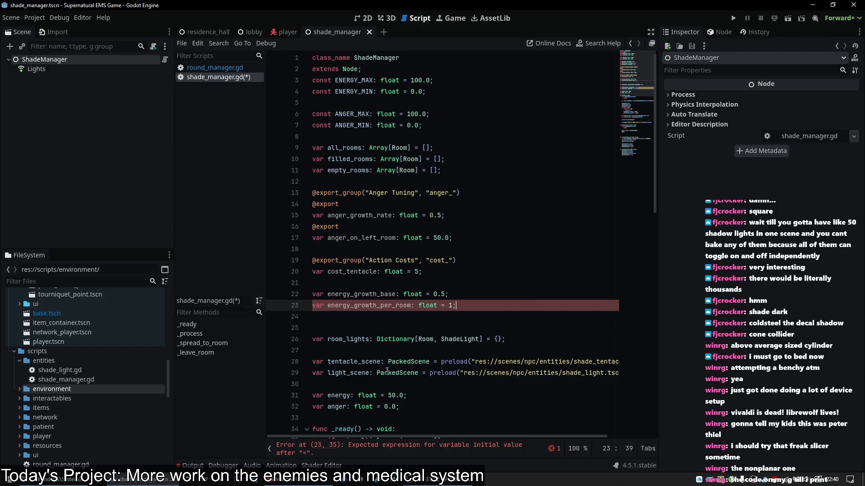
{"action": "key", "text": "ctrl+s"}
{"action": "key", "text": "BackSpace"}
{"action": "type", "text": "5"}
{"action": "key", "text": "Up"}
{"action": "key", "text": "Up"}
{"action": "key", "text": "Return"}
{"action": "key", "text": "ctrl+s"}
{"action": "type", "text": "@export"}
{"action": "key", "text": "Up"}
{"action": "key", "text": "Up"}
{"action": "key", "text": "Up"}
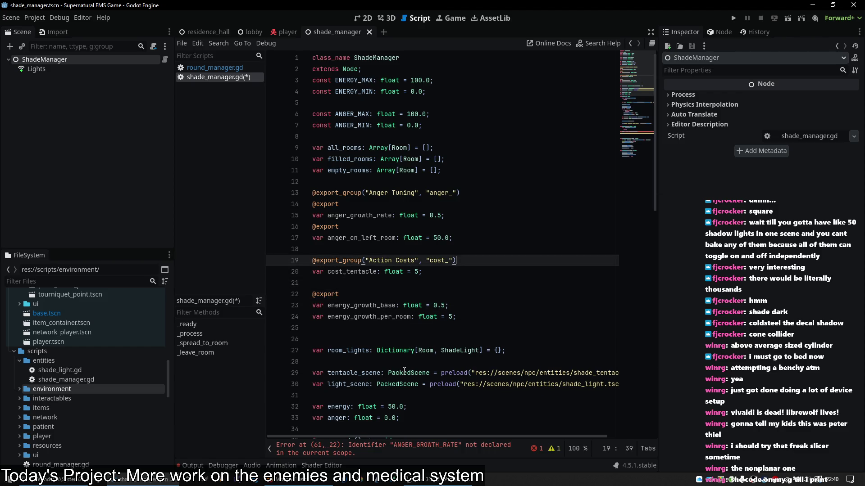
{"action": "key", "text": "End"}
{"action": "key", "text": "Return"}
{"action": "type", "text": "@export"}
{"action": "left_click", "coordinate": [434, 386]}
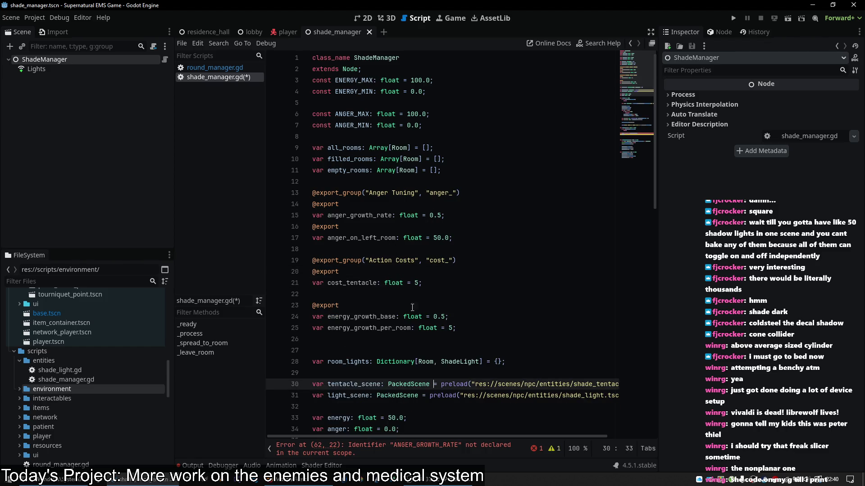
Insert a blank line after extends Node and change energy_growth_base to 1.
{"action": "scroll", "coordinate": [470, 262], "scroll_direction": "down", "scroll_amount": 2}
{"action": "scroll", "coordinate": [455, 185], "scroll_direction": "up", "scroll_amount": 2}
{"action": "left_click", "coordinate": [420, 68]}
{"action": "key", "text": "Return"}
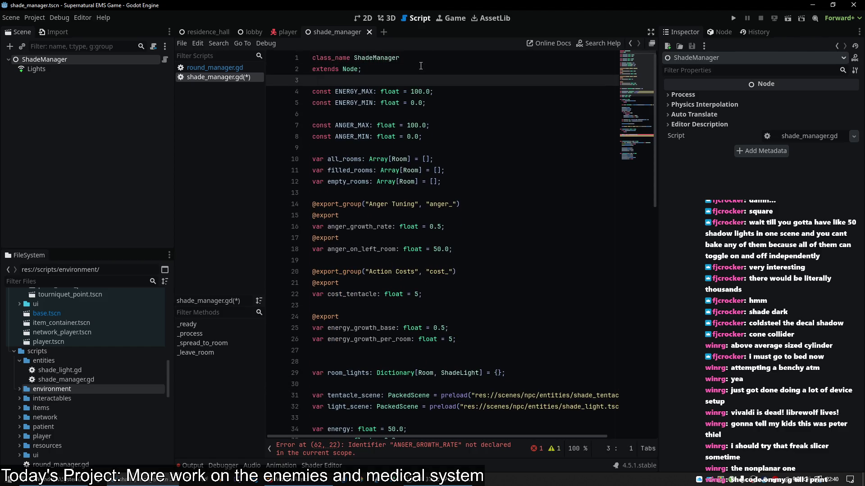
{"action": "left_click", "coordinate": [452, 328]}
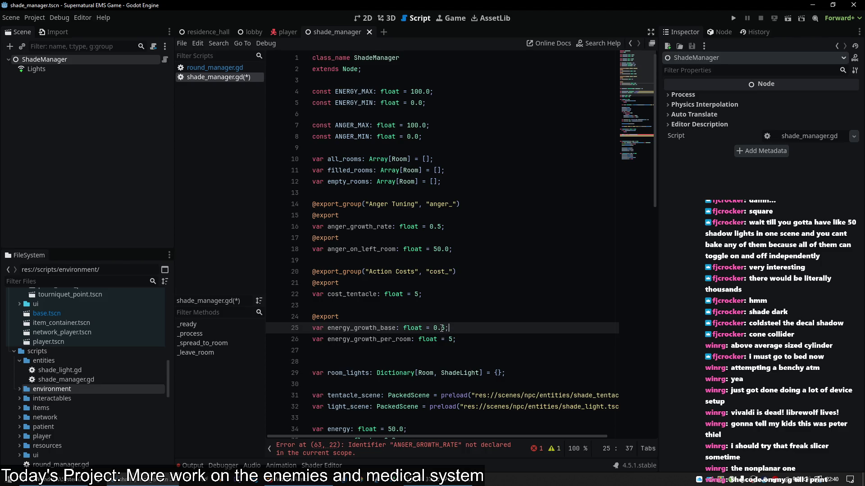
{"action": "key", "text": "Down"}
{"action": "key", "text": "Up"}
{"action": "key", "text": "Left"}
{"action": "key", "text": "BackSpace"}
{"action": "key", "text": "BackSpace"}
{"action": "key", "text": "BackSpace"}
{"action": "type", "text": "1"}
{"action": "left_click", "coordinate": [488, 341]}
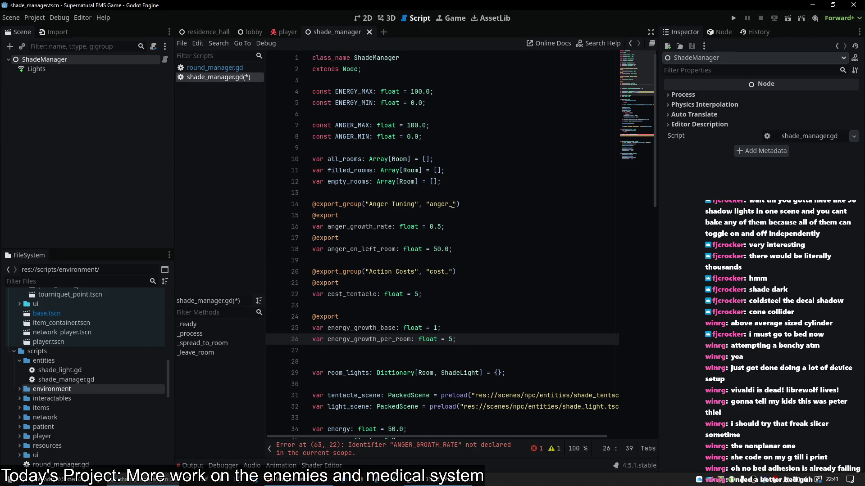
Change cost_tentacle to 15 and save the script.
{"action": "left_click", "coordinate": [416, 294]}
{"action": "type", "text": "1"}
{"action": "key", "text": "End"}
{"action": "key", "text": "ctrl+s"}
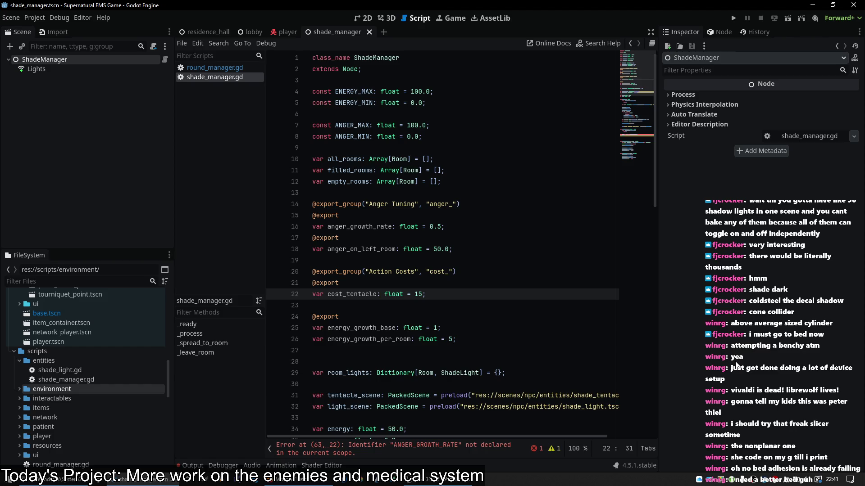
{"action": "key", "text": "Down"}
{"action": "key", "text": "Down"}
{"action": "key", "text": "Down"}
{"action": "key", "text": "End"}
{"action": "key", "text": "Left"}
{"action": "key", "text": "BackSpace"}
{"action": "type", "text": "4"}
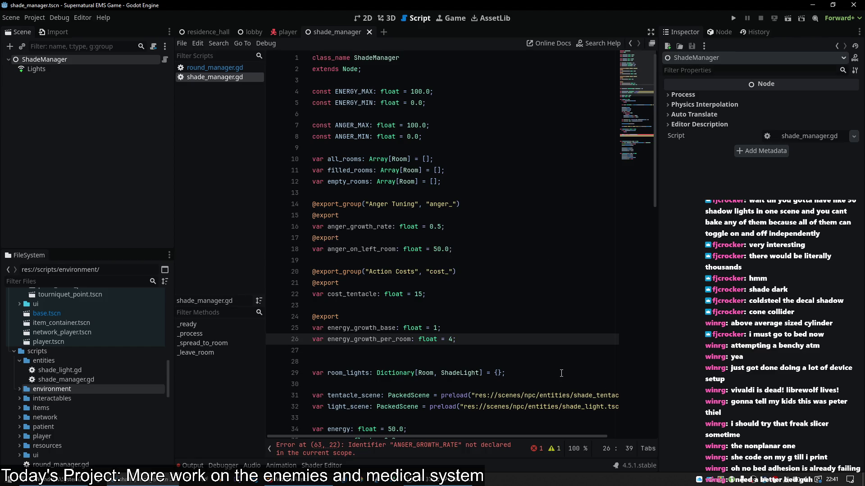
{"action": "key", "text": "ctrl+shift+Return"}
{"action": "type", "text": "@export"}
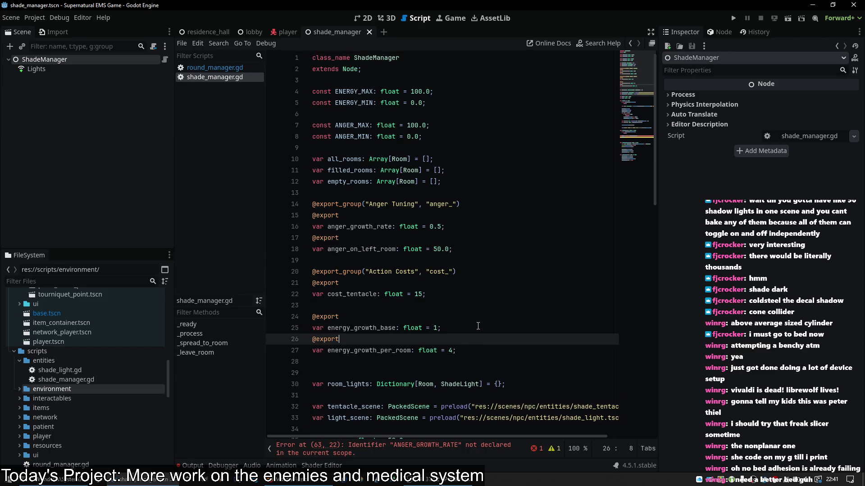
{"action": "left_click", "coordinate": [414, 308]}
{"action": "key", "text": "Return"}
{"action": "type", "text": "@export_group"}
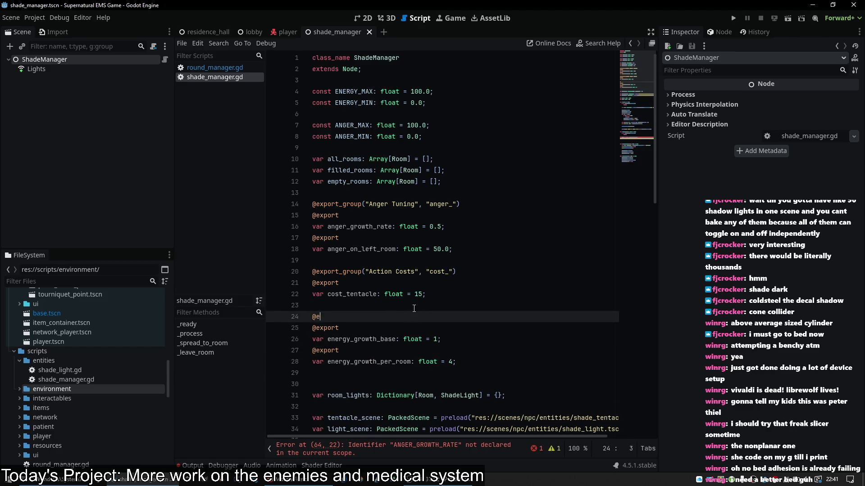
{"action": "type", "text": "(\""}
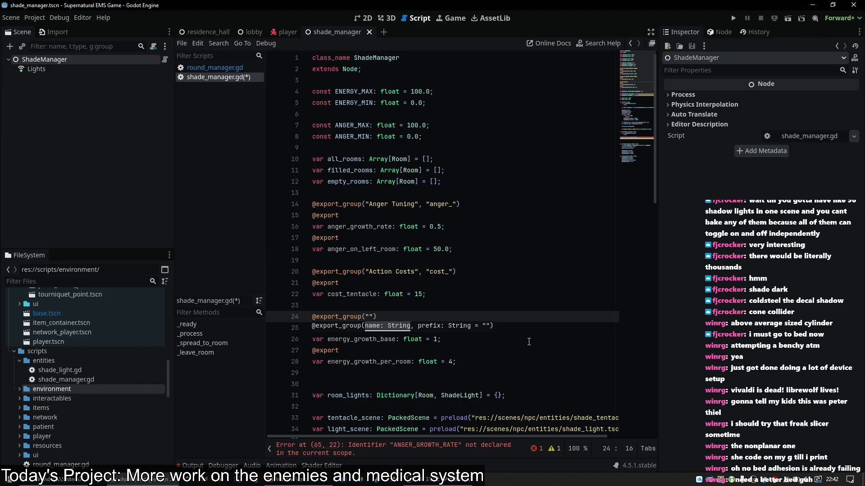
{"action": "left_click", "coordinate": [423, 294]}
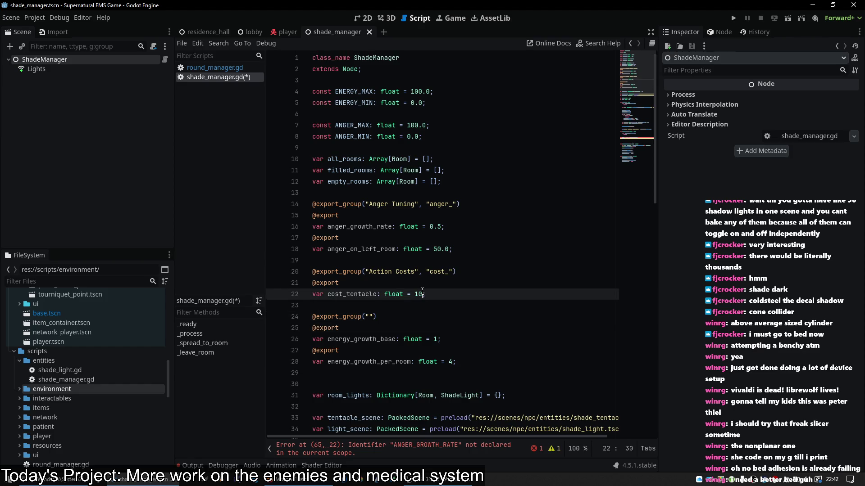
{"action": "key", "text": "Down"}
{"action": "key", "text": "Down"}
{"action": "key", "text": "Left"}
{"action": "key", "text": "Left"}
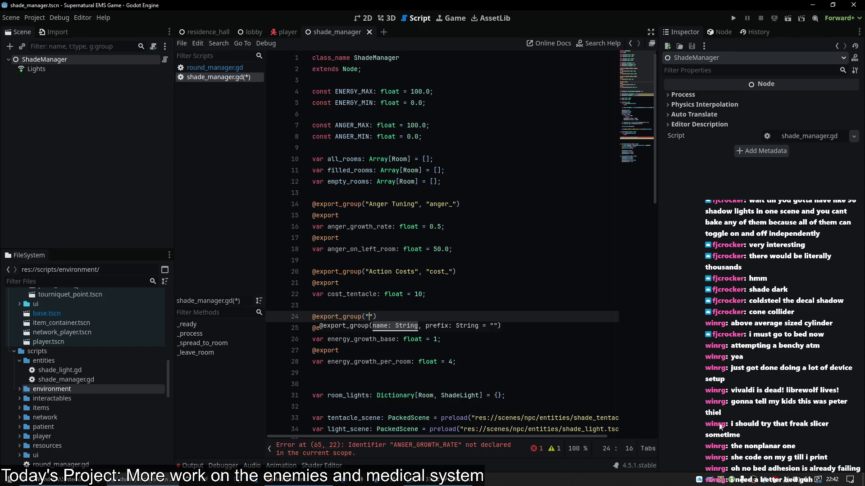
{"action": "type", "text": "Energy "}
{"action": "type", "text": "Del"}
{"action": "key", "text": "BackSpace"}
{"action": "key", "text": "BackSpace"}
{"action": "key", "text": "BackSpace"}
{"action": "type", "text": "Grwoth"}
{"action": "key", "text": "BackSpace"}
{"action": "key", "text": "BackSpace"}
{"action": "key", "text": "BackSpace"}
{"action": "type", "text": "owth"}
{"action": "key", "text": "Right"}
{"action": "type", "text": ","}
{"action": "type", "text": "energy_\")"}
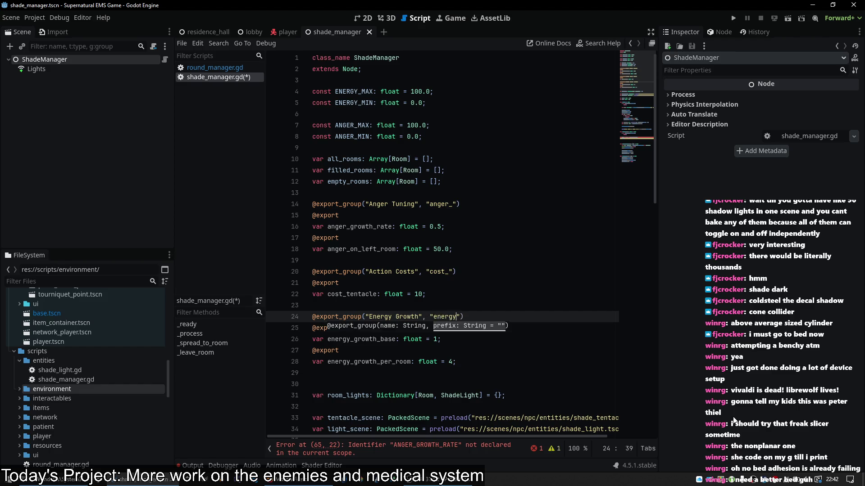
{"action": "key", "text": "ctrl+s"}
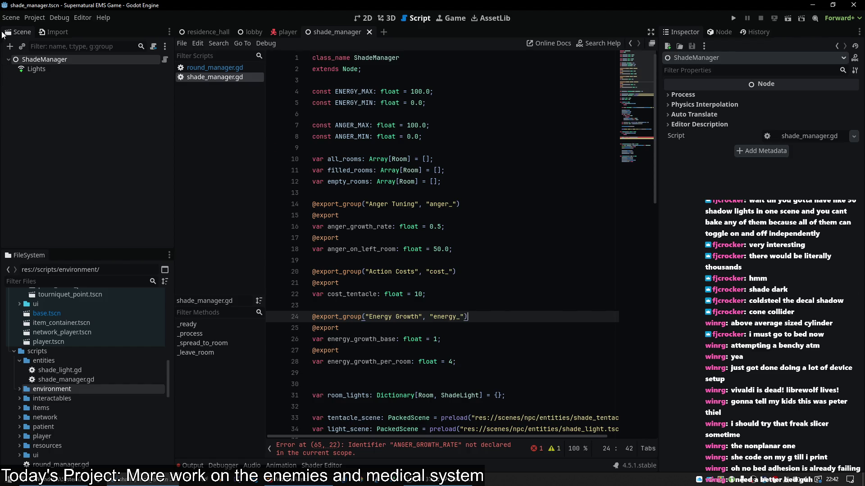
Check the ShadeManager node's exported properties in the Inspector.
{"action": "left_click", "coordinate": [61, 68]}
{"action": "left_click", "coordinate": [63, 60]}
{"action": "scroll", "coordinate": [533, 263], "scroll_direction": "down", "scroll_amount": 10}
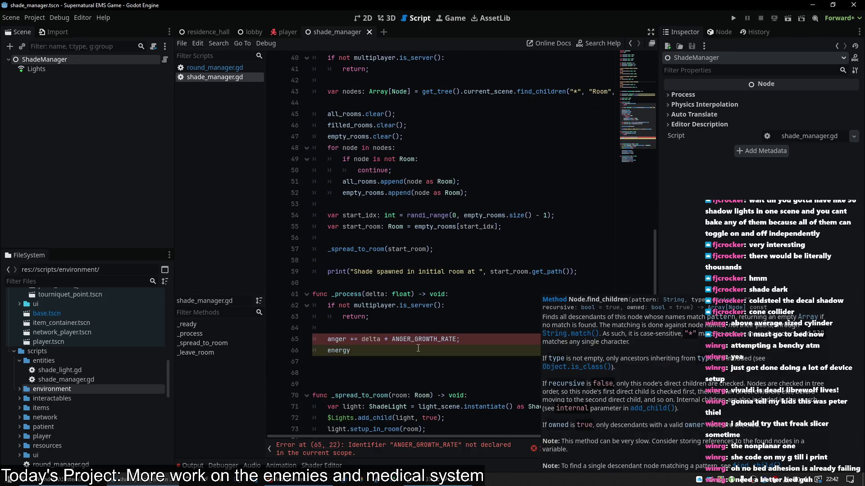
{"action": "double_click", "coordinate": [431, 337]}
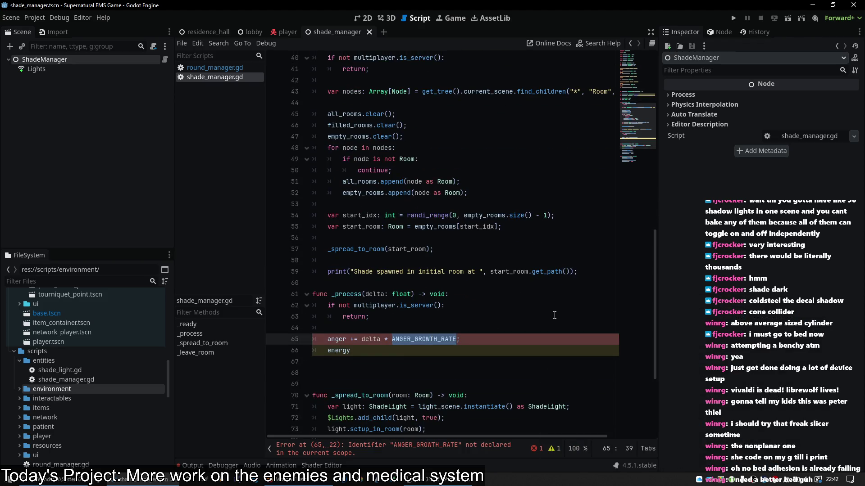
{"action": "type", "text": "anger_"}
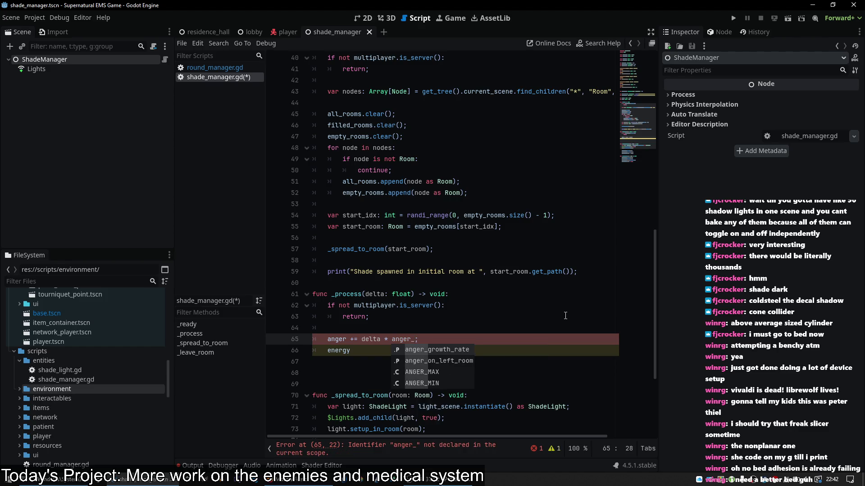
{"action": "key", "text": "Return"}
{"action": "type", "text": ";"}
{"action": "key", "text": "ctrl+s"}
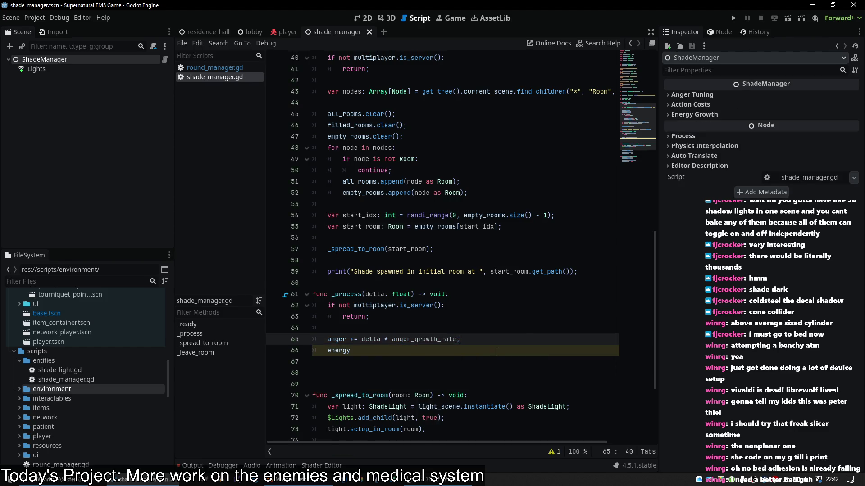
{"action": "scroll", "coordinate": [497, 352], "scroll_direction": "down", "scroll_amount": 3}
{"action": "left_click", "coordinate": [456, 419]}
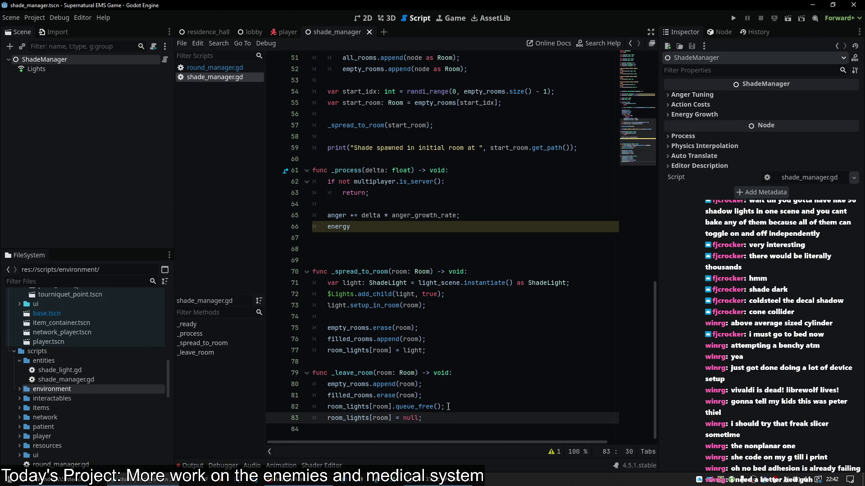
{"action": "key", "text": "Up"}
{"action": "key", "text": "Up"}
{"action": "key", "text": "Down"}
{"action": "key", "text": "Down"}
{"action": "key", "text": "Up"}
{"action": "key", "text": "Up"}
{"action": "key", "text": "Up"}
{"action": "key", "text": "Down"}
{"action": "key", "text": "Down"}
{"action": "key", "text": "Down"}
{"action": "key", "text": "Return"}
{"action": "key", "text": "Return"}
{"action": "type", "text": "anger += "}
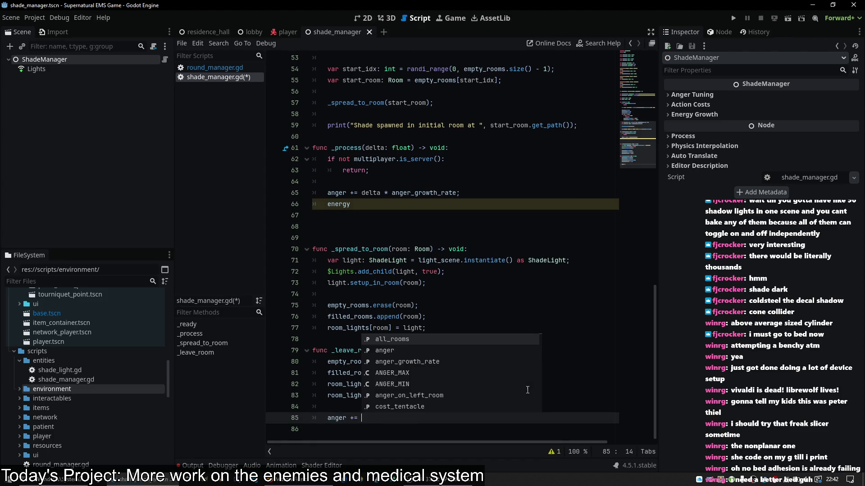
{"action": "type", "text": "anger_o"}
{"action": "key", "text": "Return"}
{"action": "type", "text": ";"}
{"action": "key", "text": "ctrl+s"}
{"action": "scroll", "coordinate": [527, 390], "scroll_direction": "up", "scroll_amount": 2}
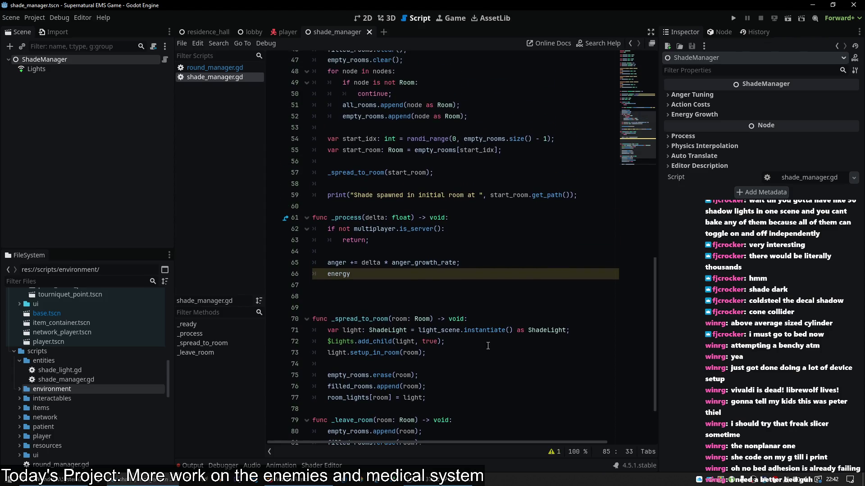
{"action": "scroll", "coordinate": [415, 220], "scroll_direction": "up", "scroll_amount": 7}
{"action": "scroll", "coordinate": [410, 301], "scroll_direction": "down", "scroll_amount": 4}
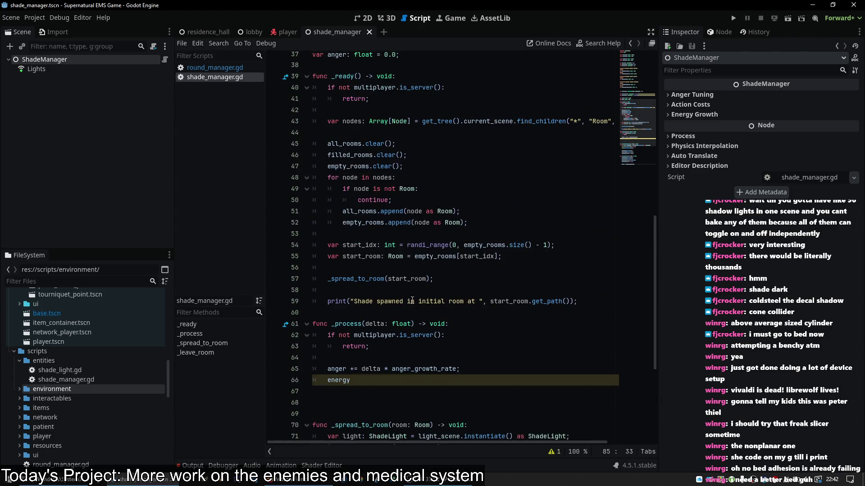
{"action": "left_click", "coordinate": [582, 305]}
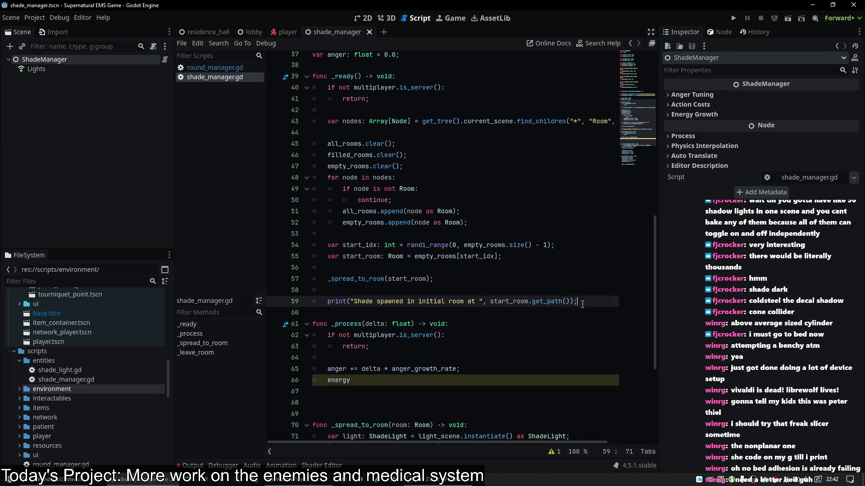
{"action": "scroll", "coordinate": [582, 304], "scroll_direction": "down", "scroll_amount": 5}
{"action": "key", "text": "Down"}
{"action": "key", "text": "Down"}
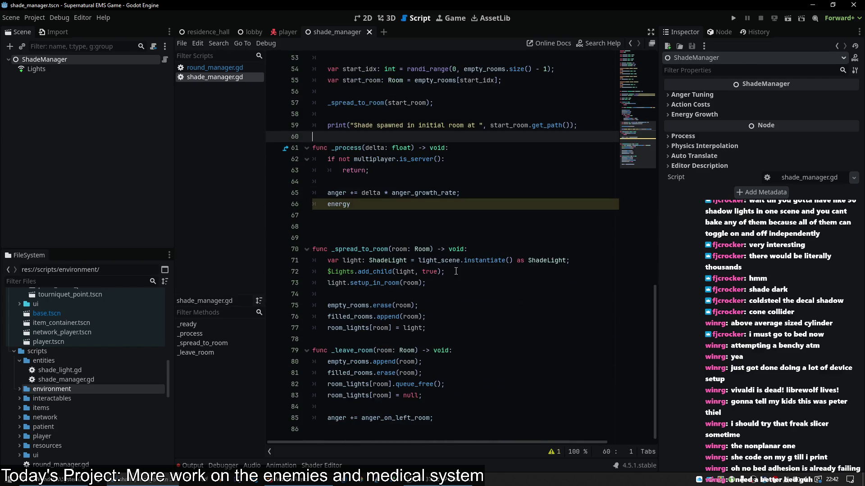
Write func _add_anger(amount: float) -> void with anger += amount and a clampf line.
{"action": "left_click", "coordinate": [338, 226]}
{"action": "type", "text": "func _"}
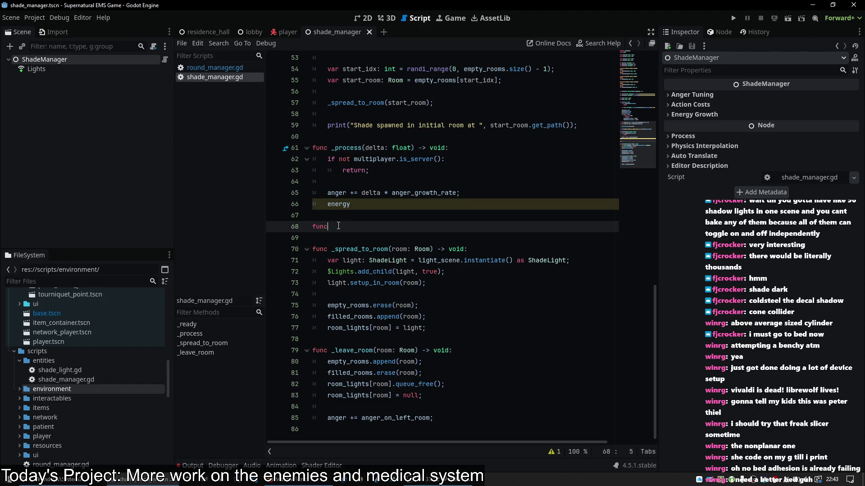
{"action": "type", "text": "add_anger("}
{"action": "type", "text": "amount: float) -> "}
{"action": "type", "text": "void:"}
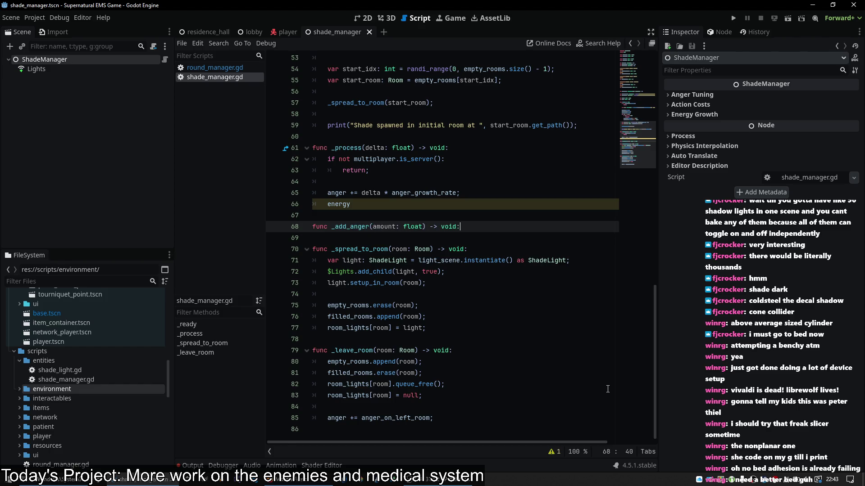
{"action": "key", "text": "Return"}
{"action": "type", "text": "anger += "}
{"action": "type", "text": "amount;"}
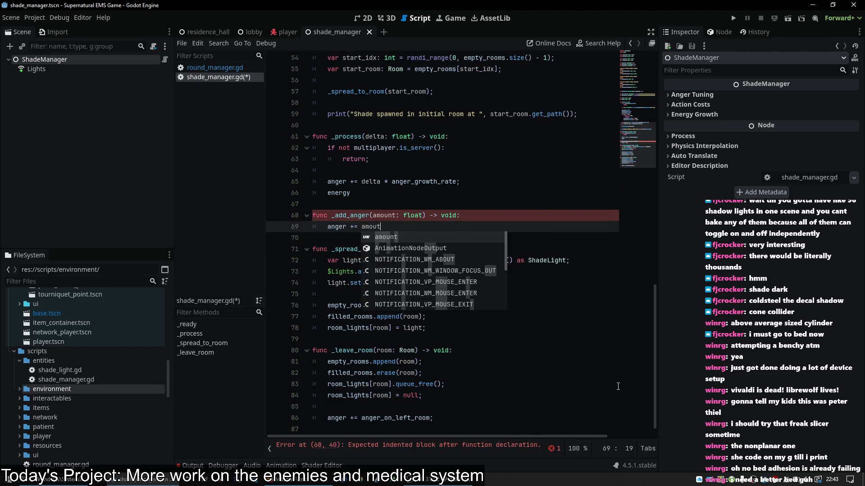
{"action": "key", "text": "Return"}
{"action": "type", "text": "anger = cal"}
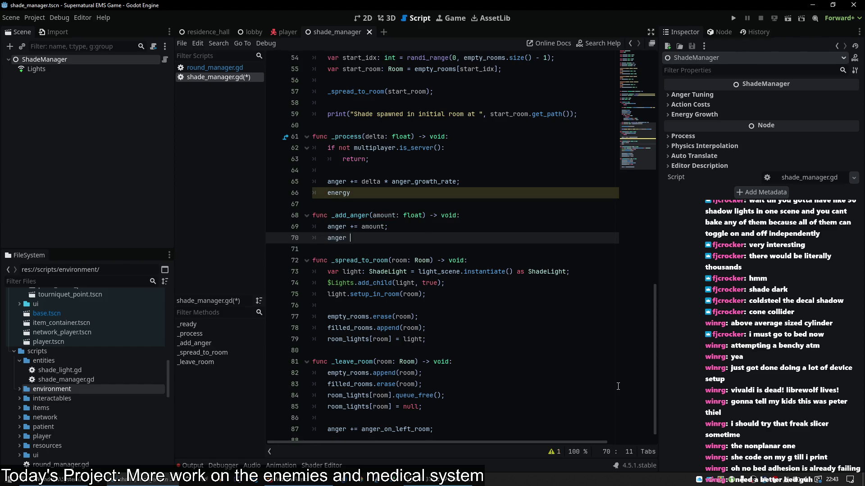
{"action": "type", "text": "ampf"}
{"action": "key", "text": "Return"}
{"action": "type", "text": "ANGER_MIN,)"}
{"action": "key", "text": "Return"}
{"action": "type", "text": ", ANGER_"}
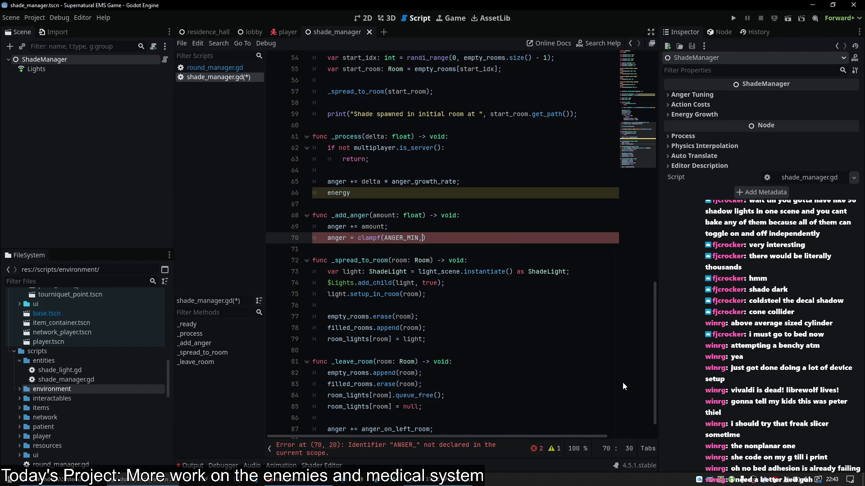
{"action": "type", "text": "MAX, anger);"}
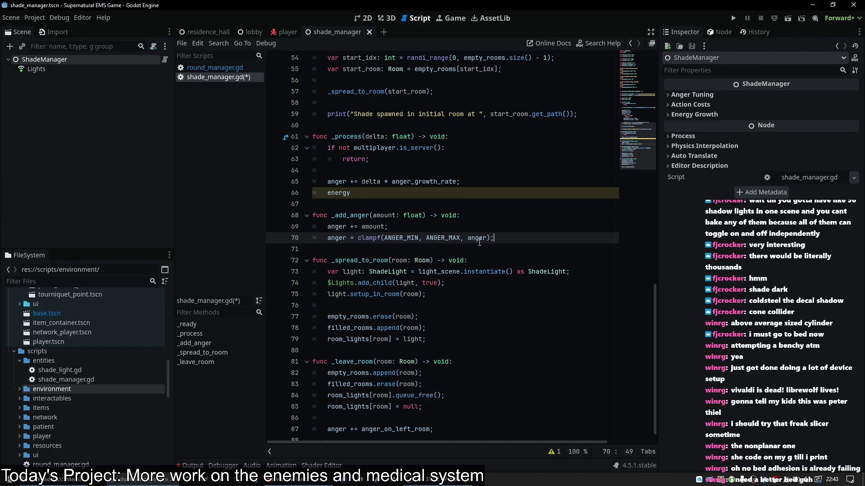
Fix the call to clampf(anger, ANGER_MIN, ANGER_MAX) and save the script.
{"action": "double_click", "coordinate": [478, 241]}
{"action": "key", "text": "BackSpace"}
{"action": "key", "text": "BackSpace"}
{"action": "key", "text": "BackSpace"}
{"action": "left_click", "coordinate": [384, 237]}
{"action": "type", "text": "anger,"}
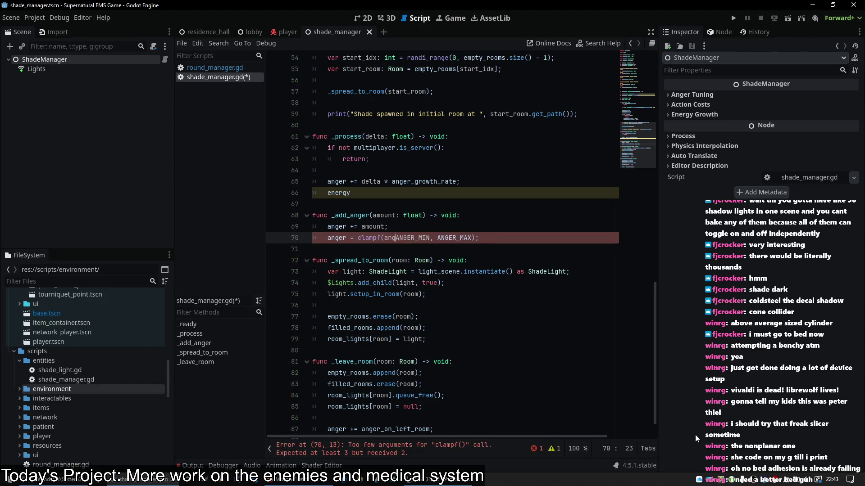
{"action": "key", "text": "End"}
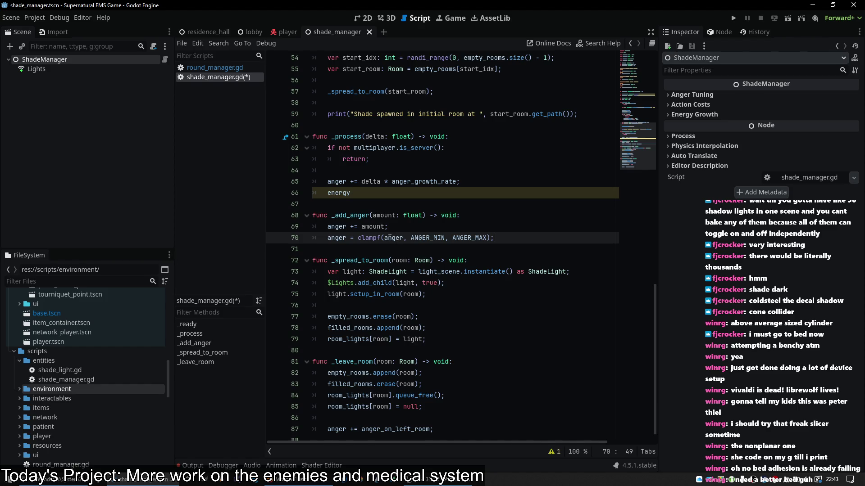
{"action": "key", "text": "ctrl+s"}
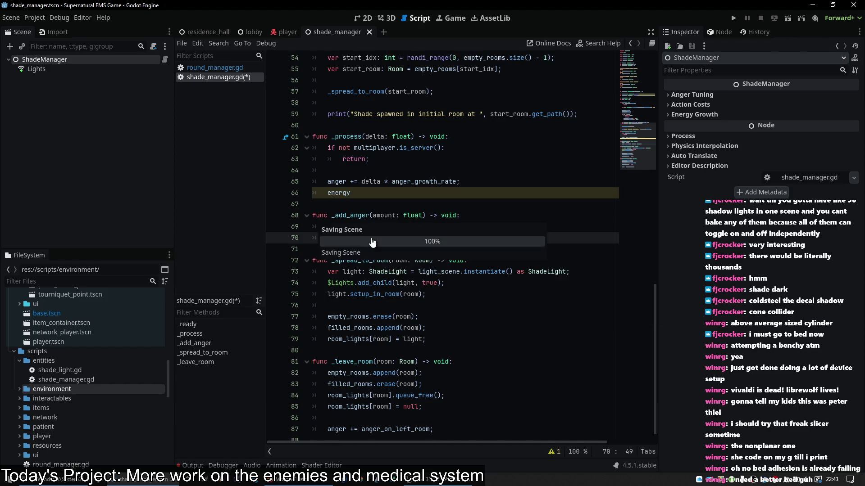
{"action": "scroll", "coordinate": [460, 422], "scroll_direction": "down", "scroll_amount": 1}
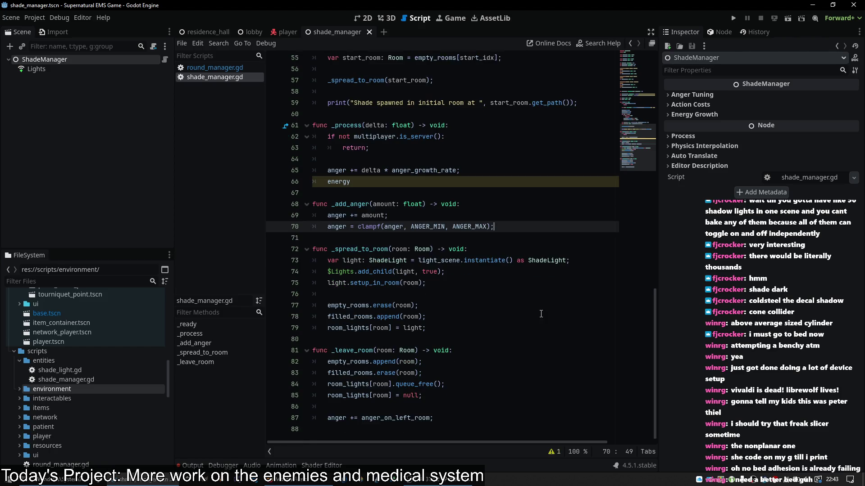
{"action": "left_click", "coordinate": [459, 423]}
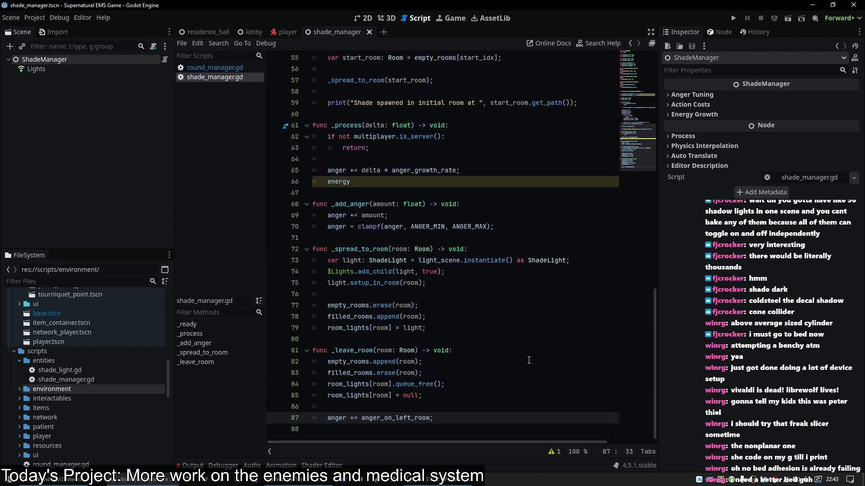
{"action": "scroll", "coordinate": [500, 112], "scroll_direction": "up", "scroll_amount": 5}
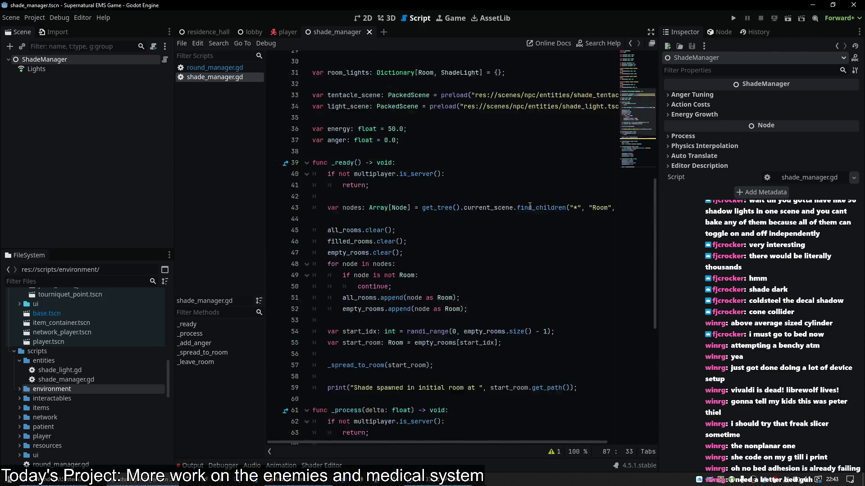
{"action": "scroll", "coordinate": [543, 260], "scroll_direction": "down", "scroll_amount": 5}
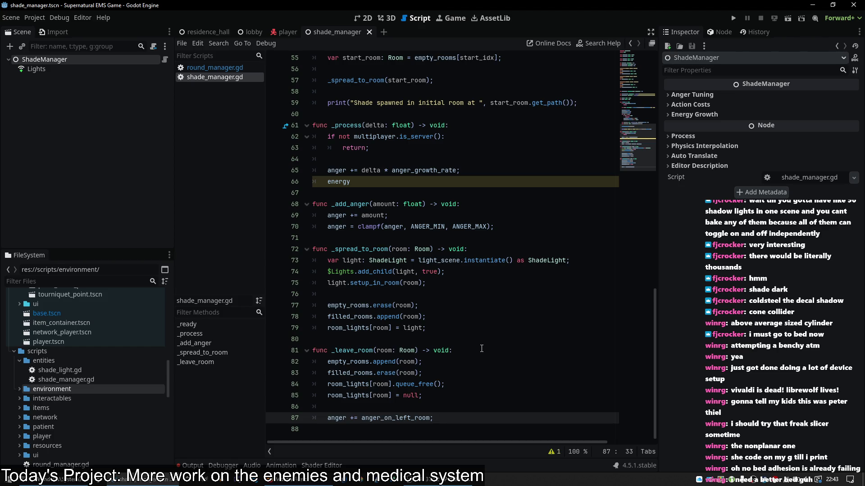
{"action": "scroll", "coordinate": [491, 345], "scroll_direction": "up", "scroll_amount": 12}
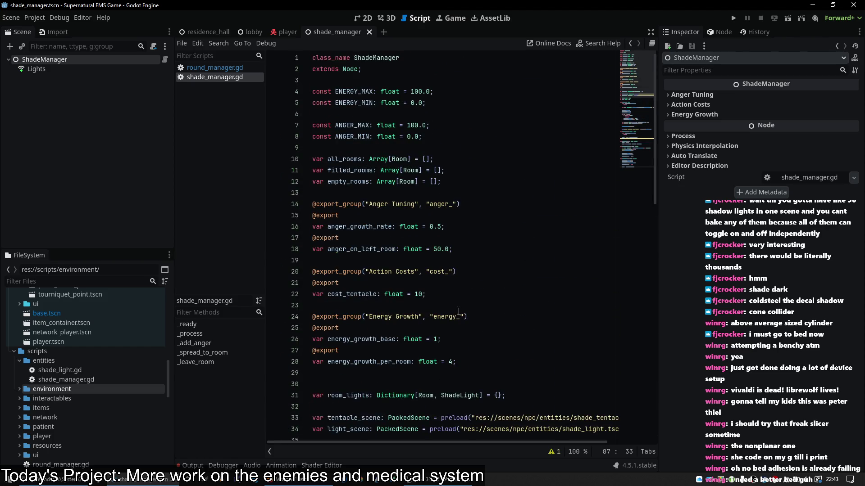
{"action": "left_click", "coordinate": [492, 367]}
{"action": "key", "text": "Return"}
{"action": "type", "text": "@export"}
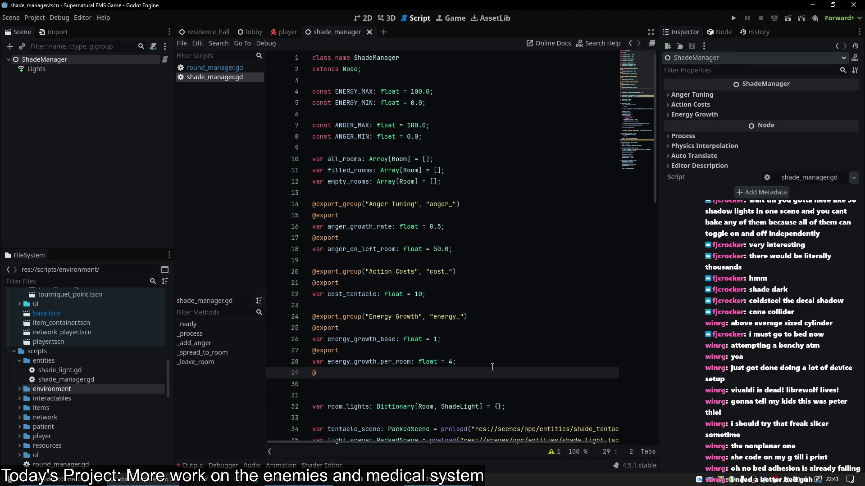
{"action": "key", "text": "Return"}
{"action": "type", "text": "var energy_on_left_"}
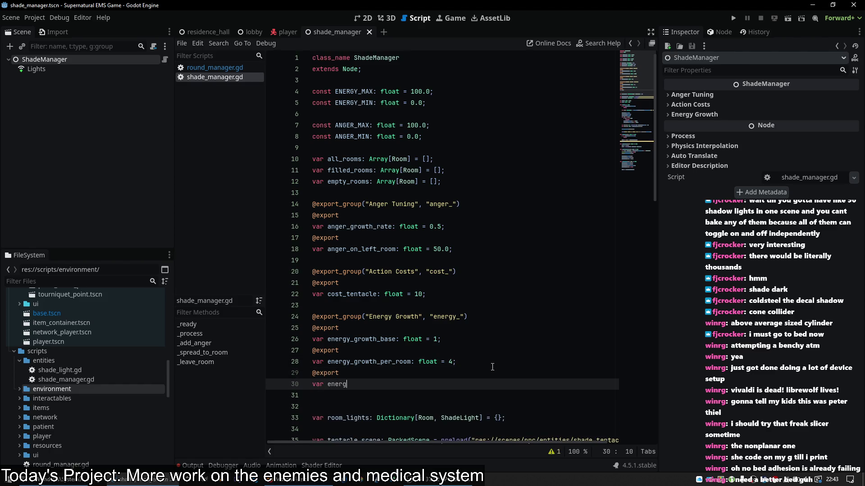
{"action": "type", "text": "room: float = "}
{"action": "type", "text": "-10;"}
{"action": "scroll", "coordinate": [493, 367], "scroll_direction": "down", "scroll_amount": 15}
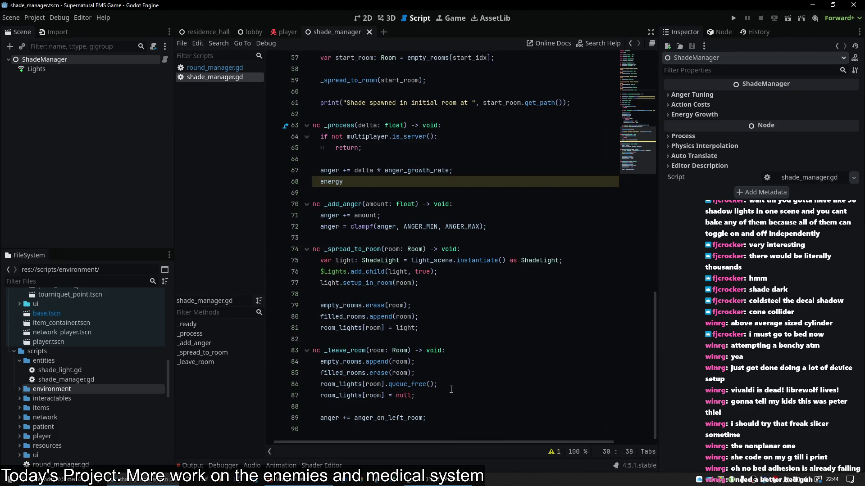
{"action": "scroll", "coordinate": [492, 367], "scroll_direction": "up", "scroll_amount": 15}
{"action": "key", "text": "BackSpace"}
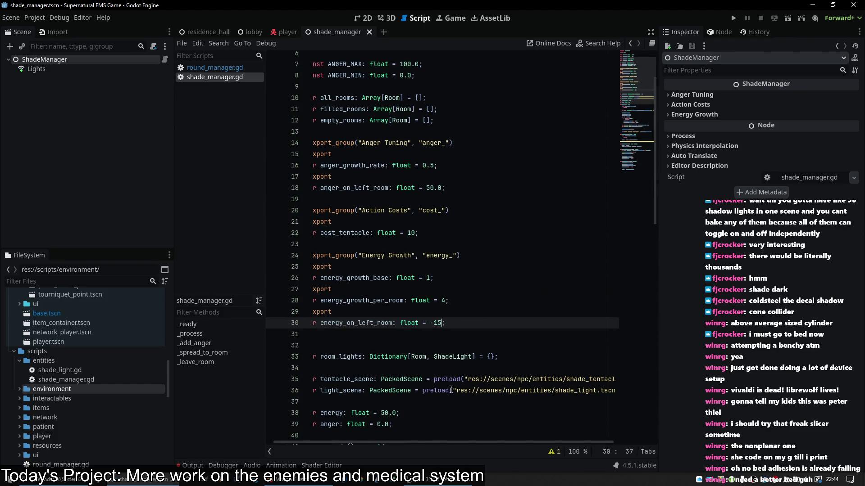
{"action": "scroll", "coordinate": [451, 390], "scroll_direction": "down", "scroll_amount": 13}
{"action": "scroll", "coordinate": [451, 390], "scroll_direction": "down", "scroll_amount": 4}
Add energy += energy_on_left_room; to _leave_room after the anger line.
{"action": "left_click", "coordinate": [456, 416]}
{"action": "key", "text": "Return"}
{"action": "type", "text": "anger += anger_on_left_room;"}
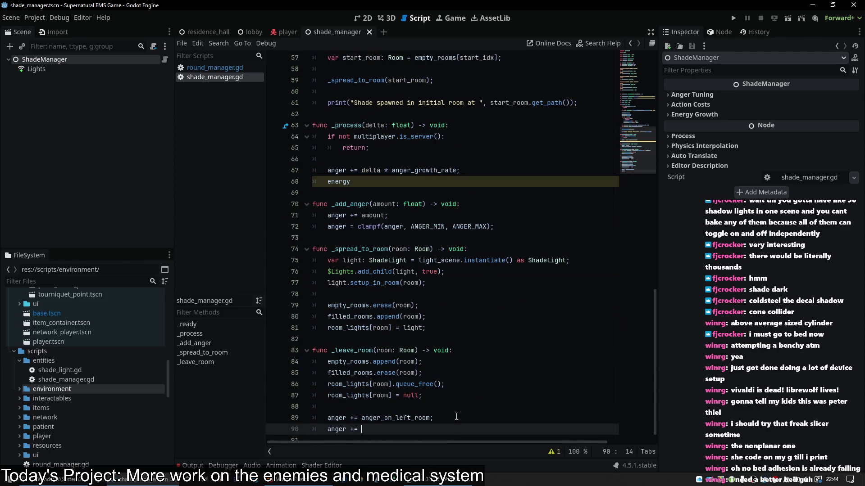
{"action": "key", "text": "BackSpace"}
{"action": "key", "text": "BackSpace"}
{"action": "key", "text": "BackSpace"}
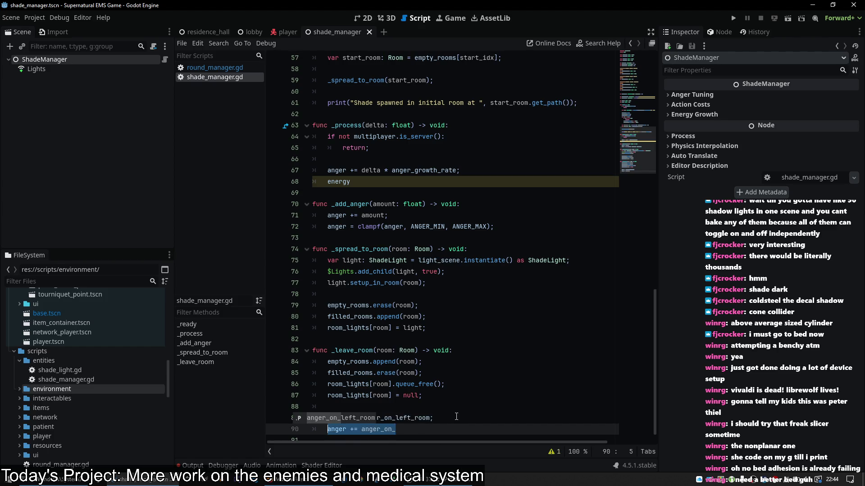
{"action": "type", "text": "energy_="}
{"action": "key", "text": "BackSpace"}
{"action": "key", "text": "BackSpace"}
{"action": "type", "text": "+= an"}
{"action": "key", "text": "BackSpace"}
{"action": "key", "text": "BackSpace"}
{"action": "type", "text": "energy"}
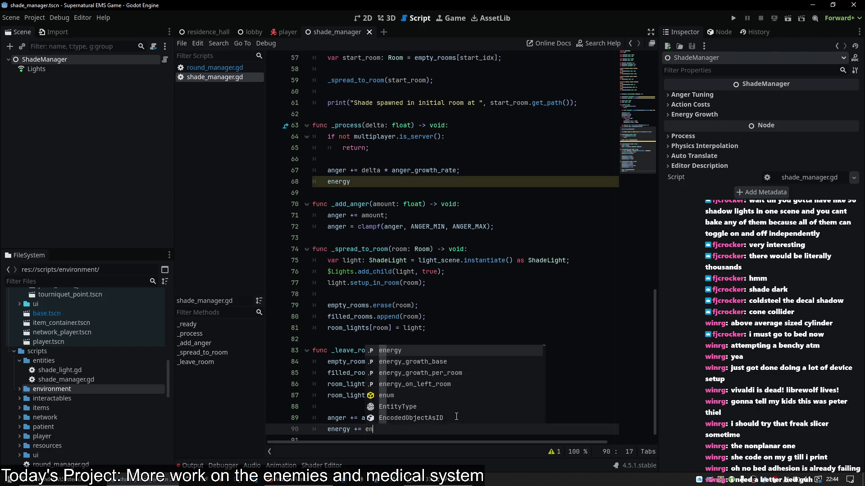
{"action": "key", "text": "Down"}
{"action": "key", "text": "Down"}
{"action": "key", "text": "Down"}
{"action": "key", "text": "Return"}
{"action": "type", "text": ";"}
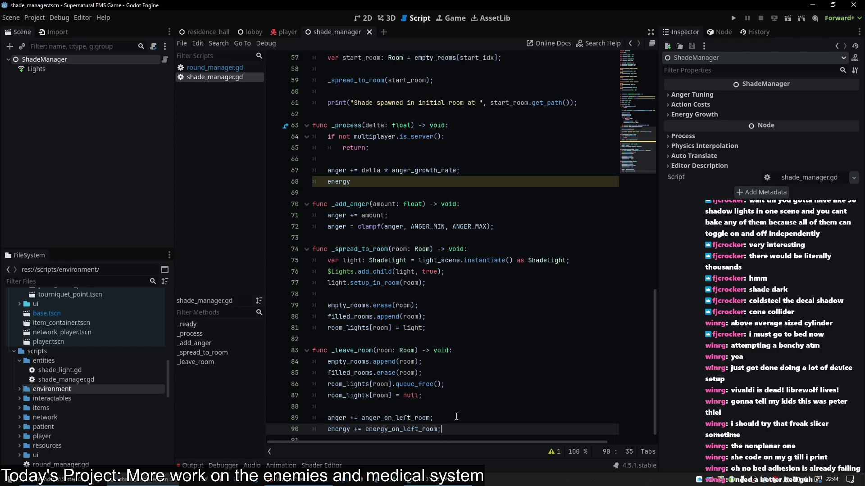
{"action": "mouse_move", "coordinate": [402, 377]}
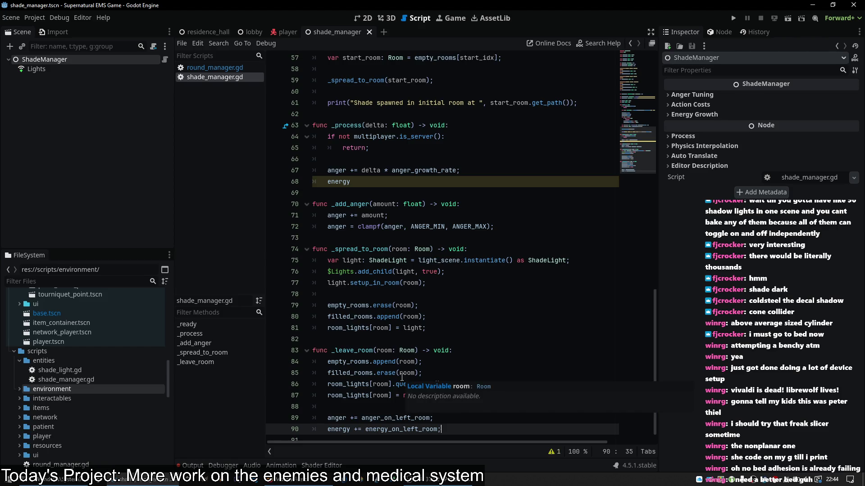
Expand the Energy Growth, Anger Tuning and Action Costs property groups in the Inspector.
{"action": "left_click", "coordinate": [702, 114]}
{"action": "left_click", "coordinate": [706, 94]}
{"action": "left_click", "coordinate": [705, 127]}
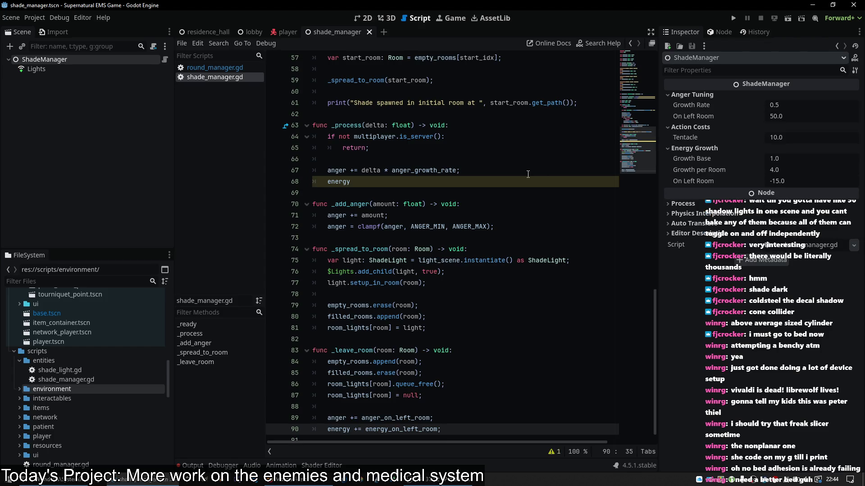
Complete line 68 of _process as 'energy += delta * energy_growth_base;'.
{"action": "left_click", "coordinate": [518, 174]}
{"action": "left_click", "coordinate": [491, 184]}
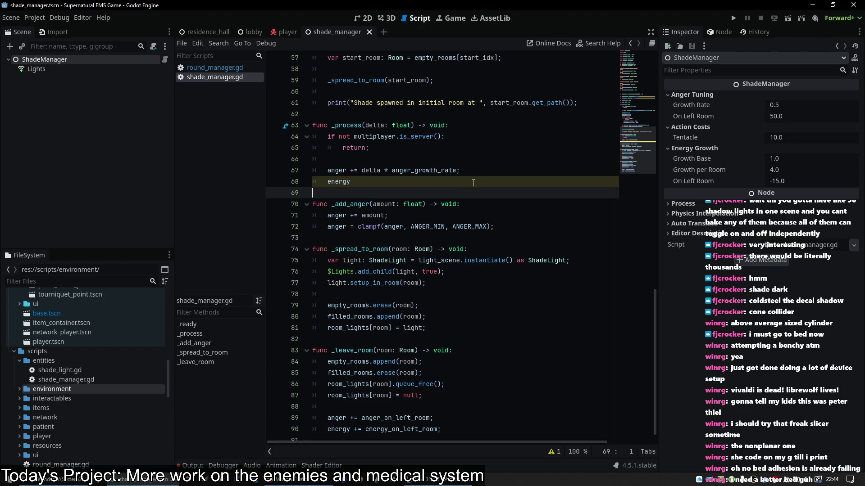
{"action": "type", "text": "+= "}
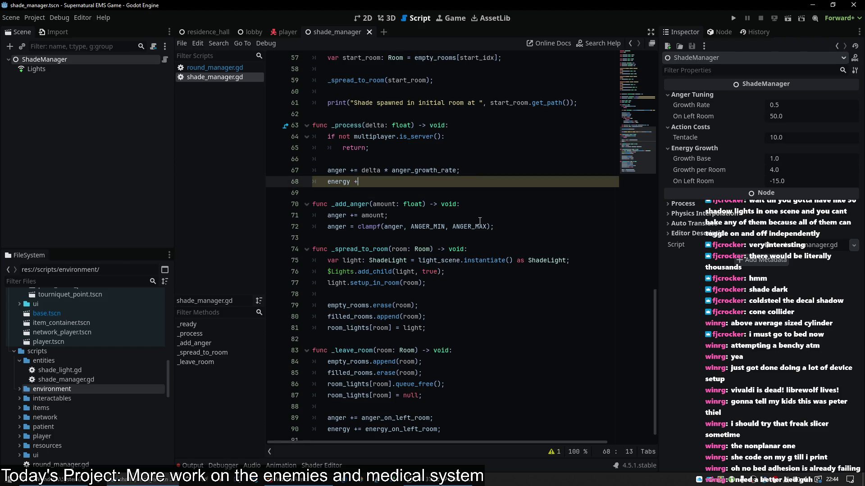
{"action": "type", "text": "delta * anger"}
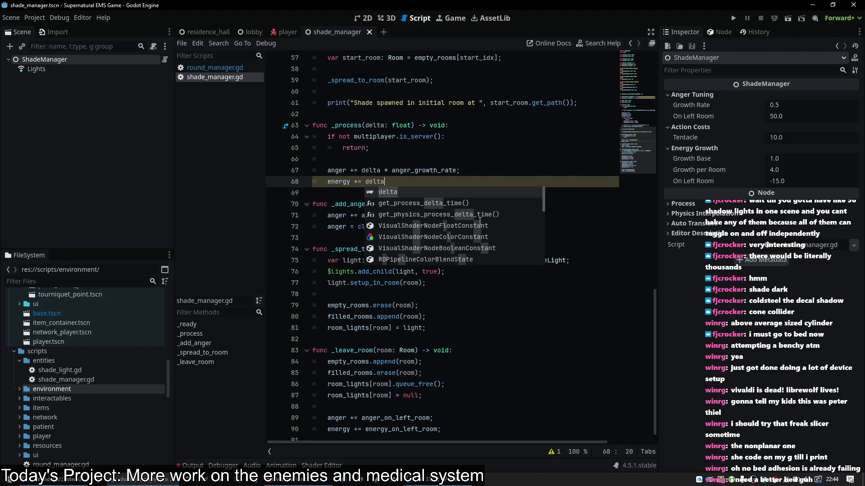
{"action": "key", "text": "BackSpace"}
{"action": "key", "text": "BackSpace"}
{"action": "key", "text": "BackSpace"}
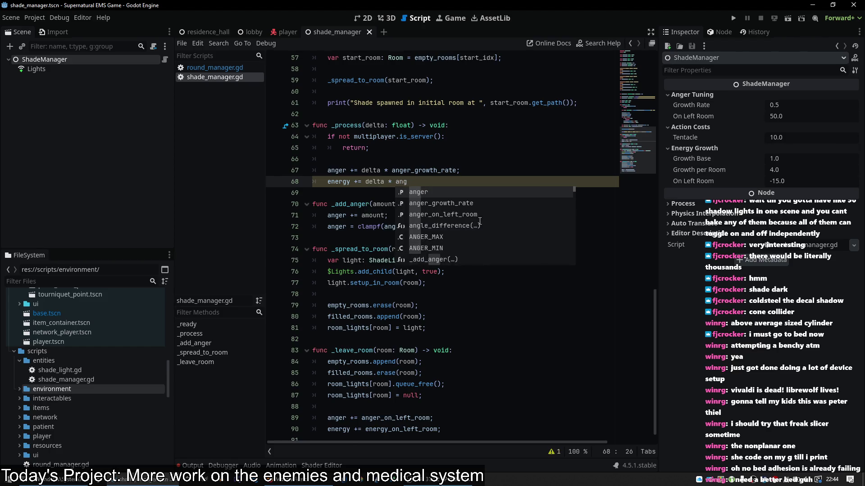
{"action": "type", "text": "("}
{"action": "key", "text": "BackSpace"}
{"action": "type", "text": "* ("}
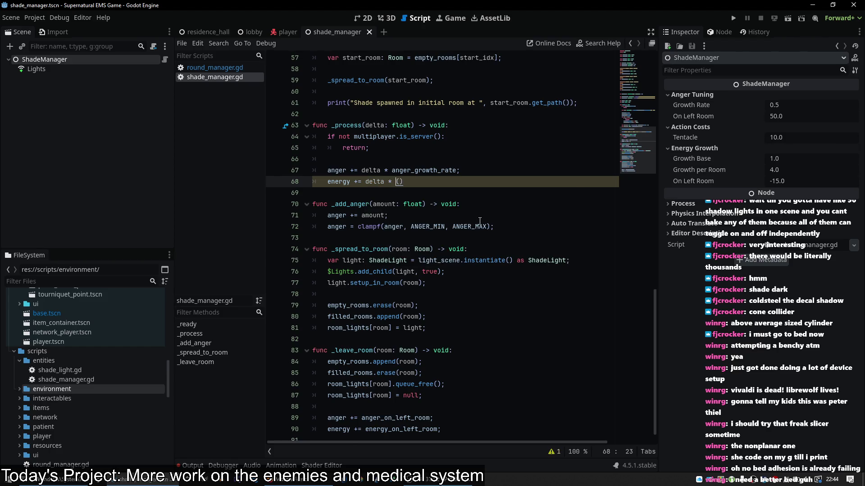
{"action": "type", "text": "energy_"}
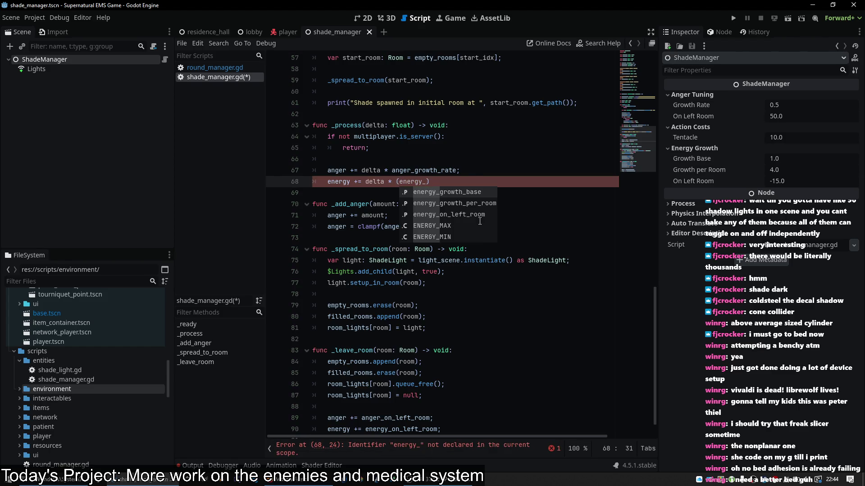
{"action": "key", "text": "Return"}
{"action": "type", "text": "+ energy_"}
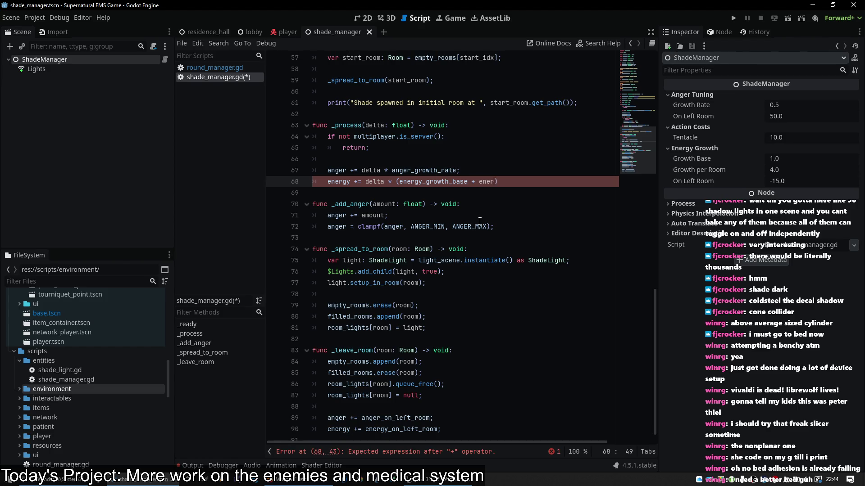
{"action": "key", "text": "Down"}
{"action": "key", "text": "Return"}
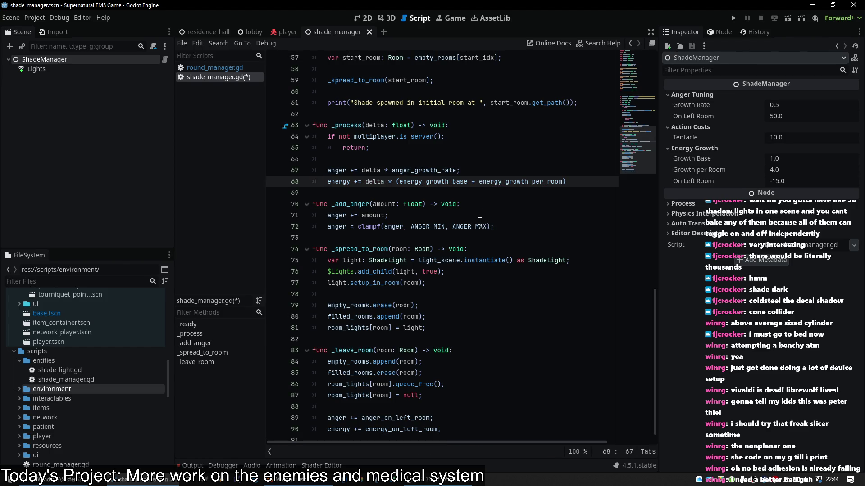
{"action": "key", "text": "Left"}
{"action": "key", "text": "shift+End"}
{"action": "key", "text": "Delete"}
{"action": "type", "text": "ene"}
{"action": "key", "text": "Down"}
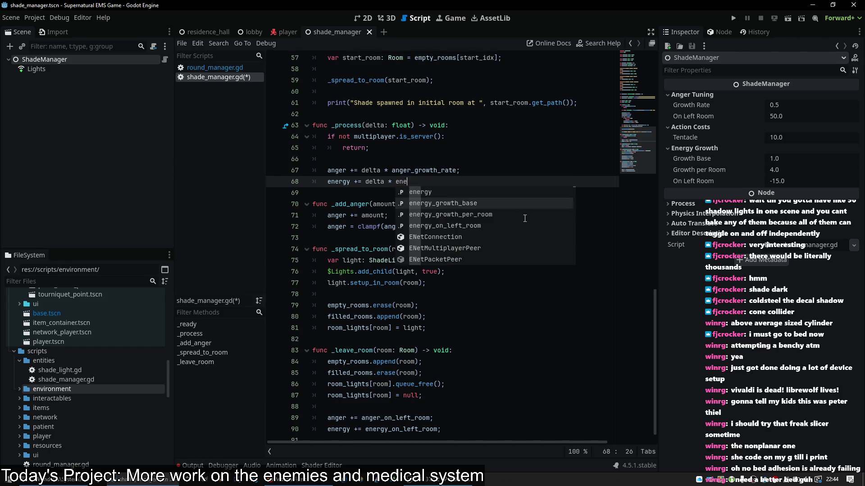
{"action": "key", "text": "Return"}
{"action": "type", "text": ";"}
Add 'energy += delta * energy_growth_per_room * filled_rooms.size();' below it and save the script.
{"action": "key", "text": "Up"}
{"action": "key", "text": "End"}
{"action": "key", "text": "Return"}
{"action": "key", "text": "Down"}
{"action": "key", "text": "Down"}
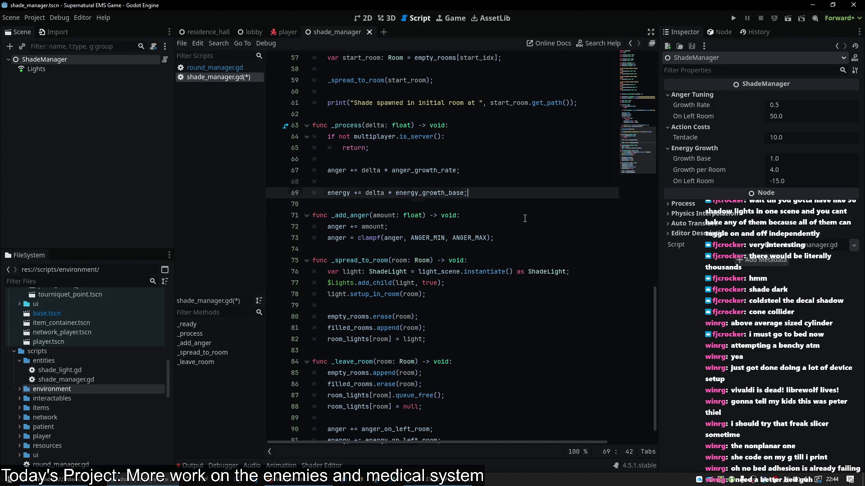
{"action": "key", "text": "Return"}
{"action": "key", "text": "Up"}
{"action": "type", "text": "energy += delta * energy_"}
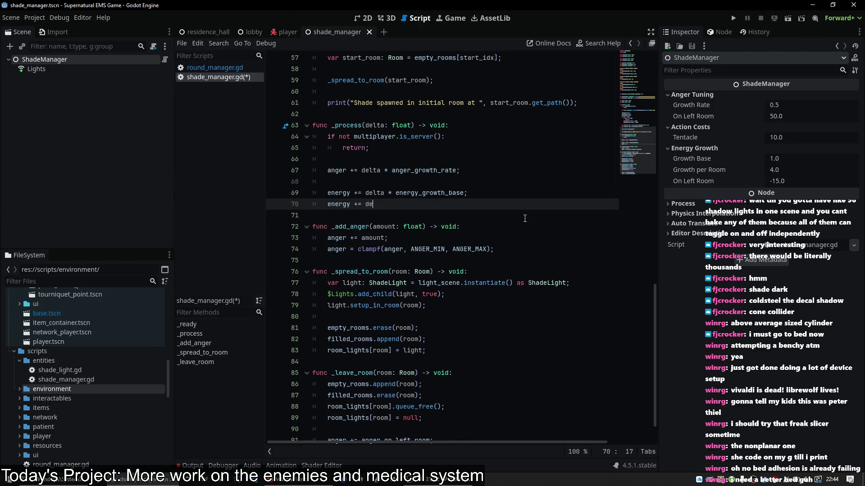
{"action": "type", "text": "growth_per"}
{"action": "key", "text": "Return"}
{"action": "type", "text": "*"}
{"action": "scroll", "coordinate": [532, 291], "scroll_direction": "up", "scroll_amount": 15}
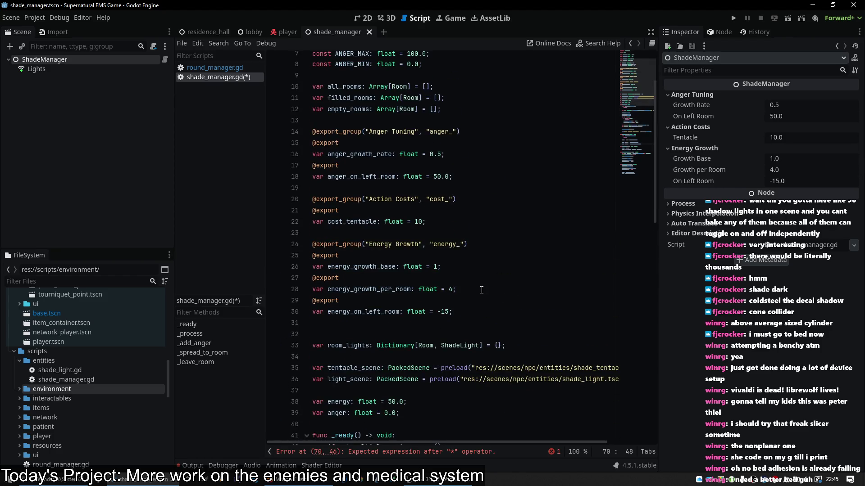
{"action": "type", "text": "filled_roo"}
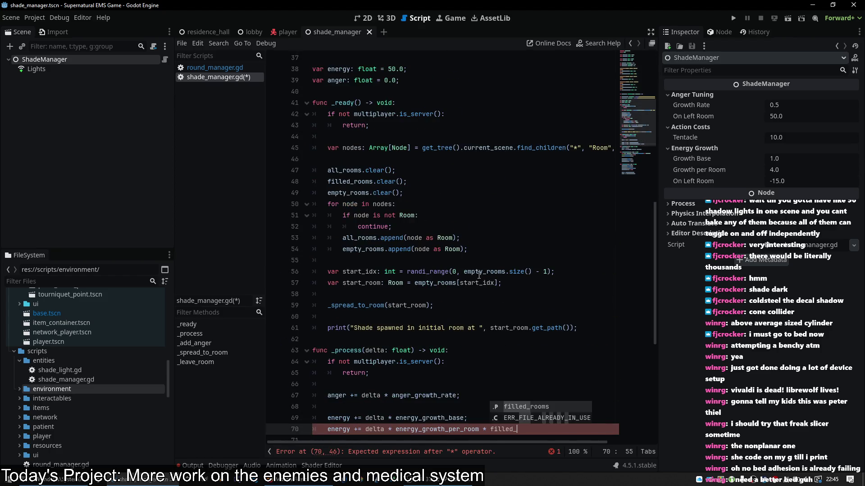
{"action": "type", "text": "ms.size"}
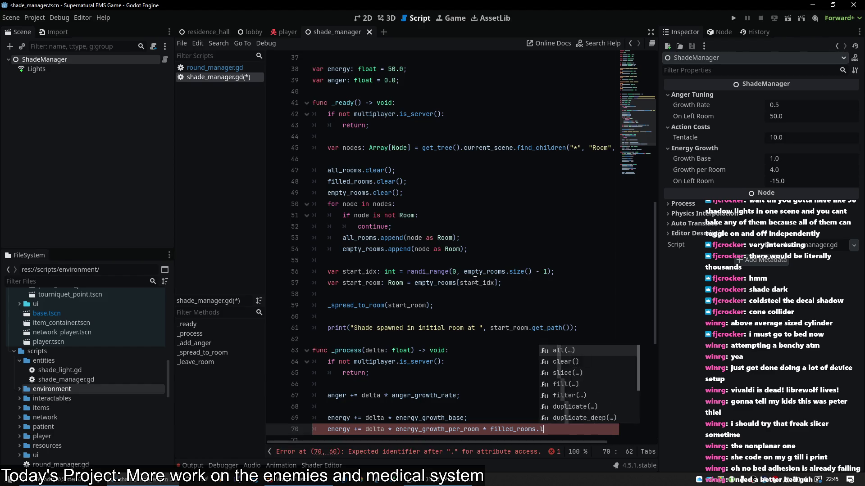
{"action": "type", "text": "();"}
{"action": "key", "text": "ctrl+s"}
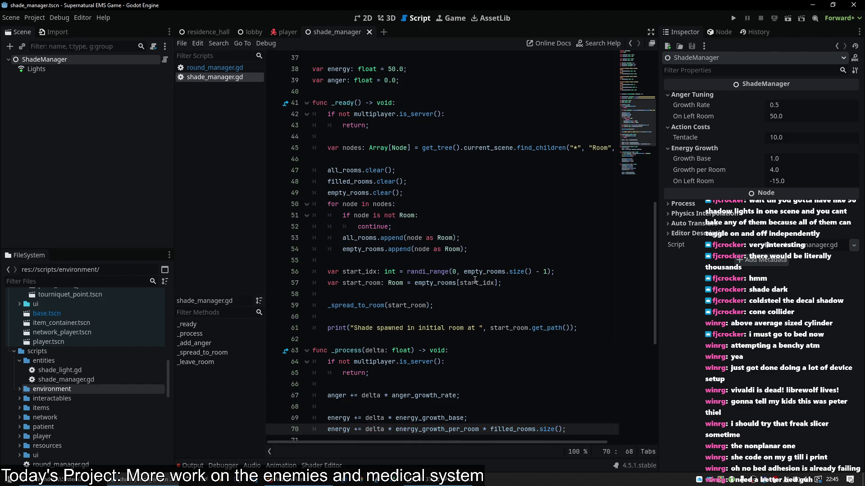
{"action": "scroll", "coordinate": [476, 280], "scroll_direction": "down", "scroll_amount": 3}
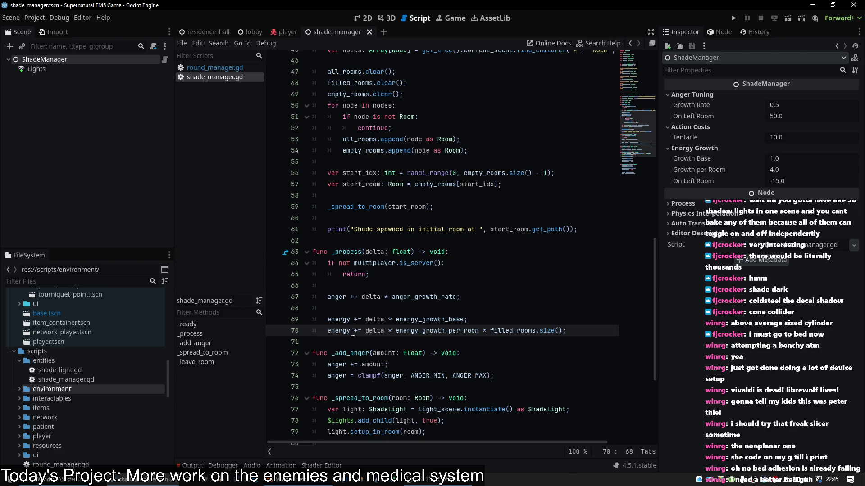
{"action": "mouse_move", "coordinate": [344, 334]}
{"action": "left_click", "coordinate": [522, 305]}
{"action": "left_click", "coordinate": [510, 292]}
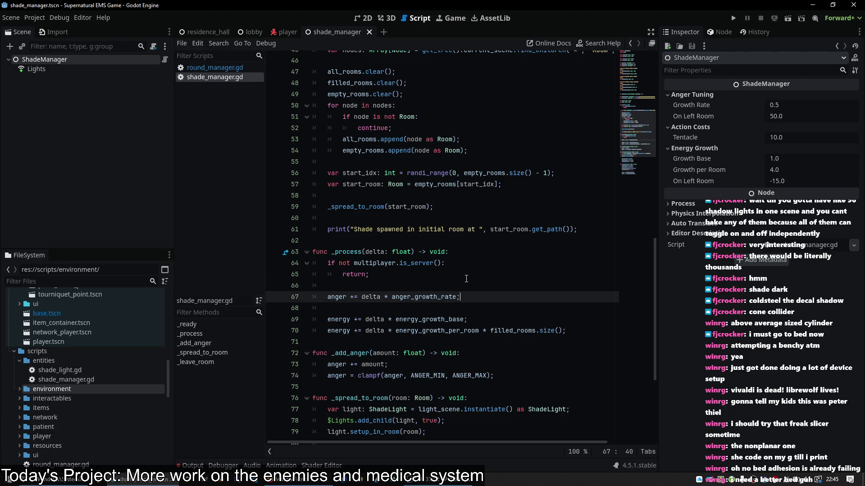
{"action": "scroll", "coordinate": [474, 284], "scroll_direction": "up", "scroll_amount": 2}
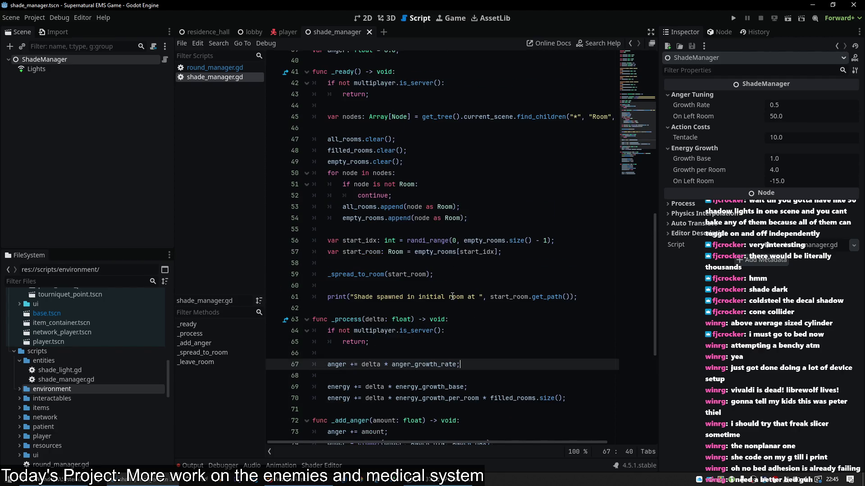
{"action": "scroll", "coordinate": [467, 292], "scroll_direction": "up", "scroll_amount": 9}
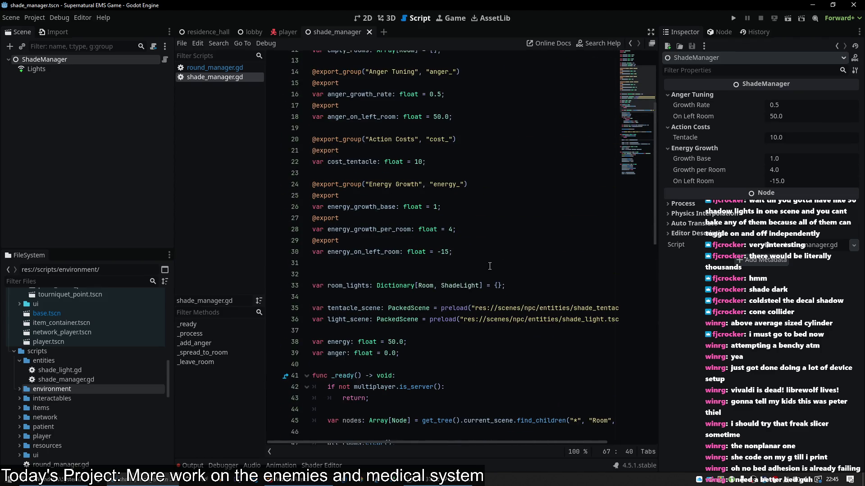
{"action": "left_click", "coordinate": [504, 252]}
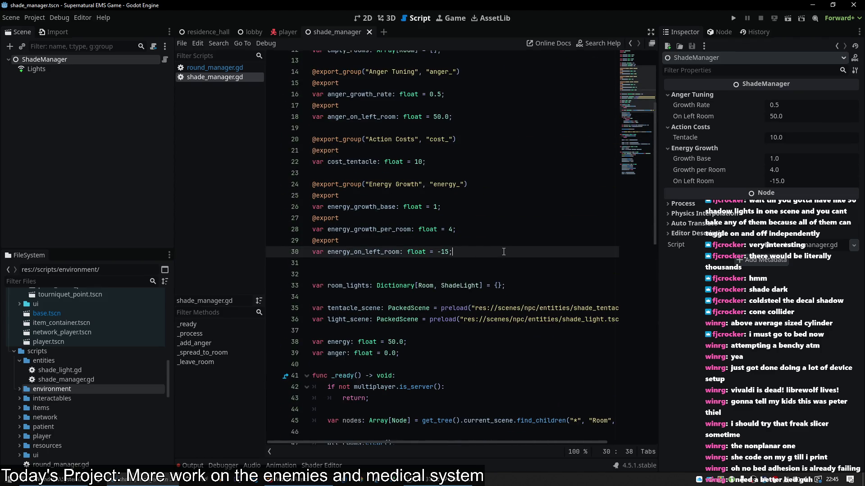
{"action": "key", "text": "Return"}
{"action": "key", "text": "Return"}
{"action": "type", "text": "@export"}
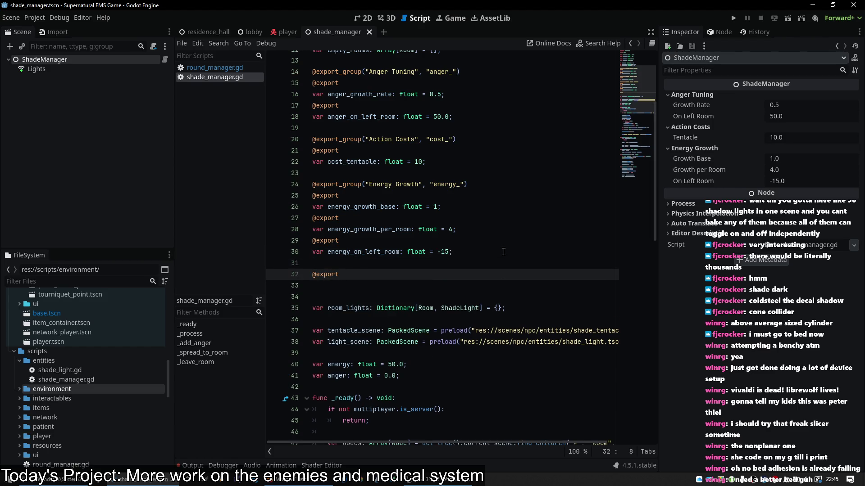
{"action": "key", "text": "ctrl+BackSpace"}
{"action": "key", "text": "ctrl+BackSpace"}
{"action": "type", "text": "@export_go"}
{"action": "type", "text": "rou"}
{"action": "key", "text": "Return"}
{"action": "type", "text": "\""}
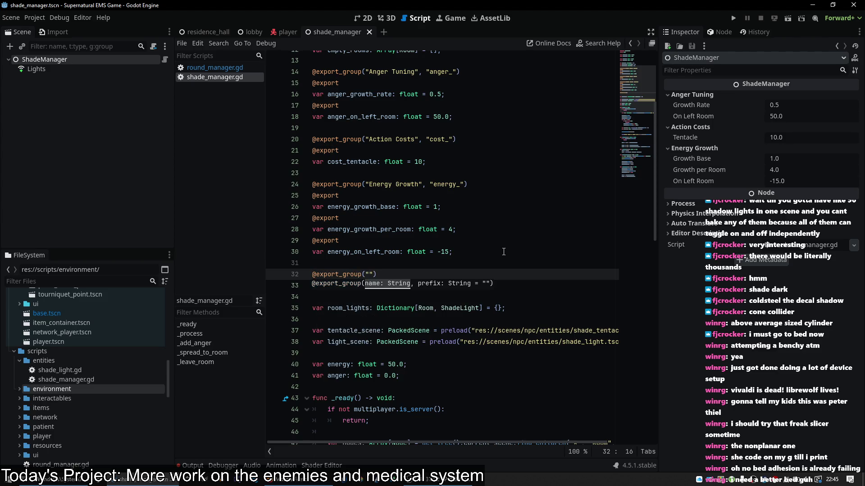
{"action": "type", "text": "Cooldowns\", \"co"}
{"action": "type", "text": "n"}
{"action": "key", "text": "BackSpace"}
{"action": "key", "text": "BackSpace"}
{"action": "key", "text": "BackSpace"}
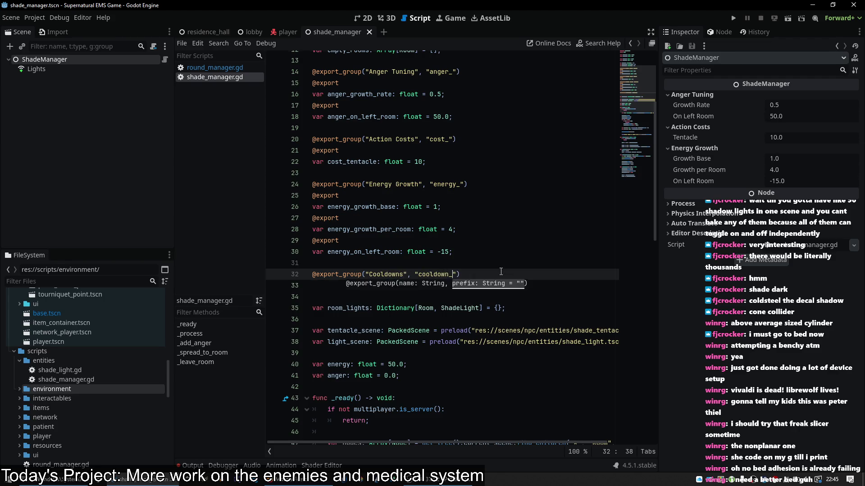
{"action": "type", "text": "cooldown_"}
Declare 'var cooldown_grace_period: float = 30.0;' under the Cooldowns group.
{"action": "key", "text": "End"}
{"action": "key", "text": "Return"}
{"action": "type", "text": "var cooldown_"}
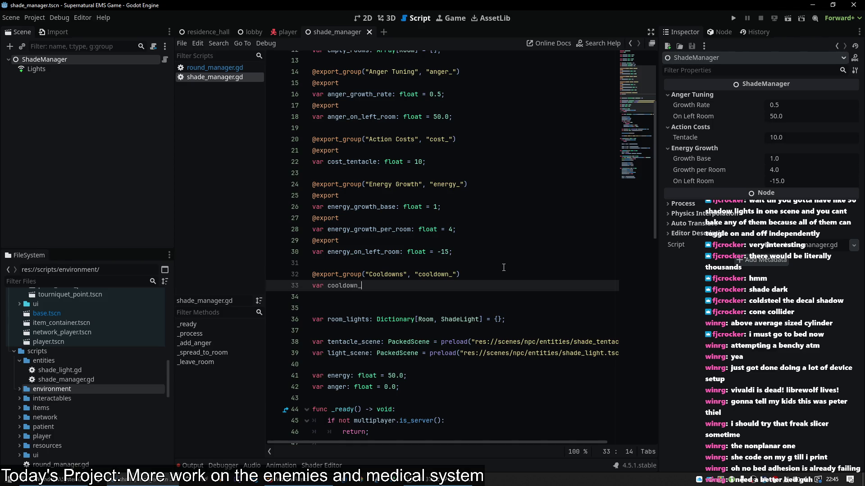
{"action": "type", "text": "grace"}
{"action": "type", "text": "_period: float = "}
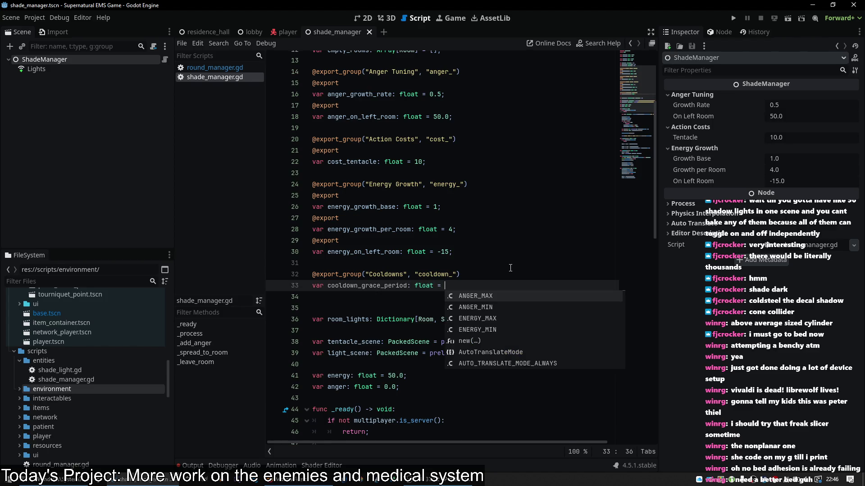
{"action": "type", "text": "30.0"}
{"action": "key", "text": "Delete"}
{"action": "type", "text": ";"}
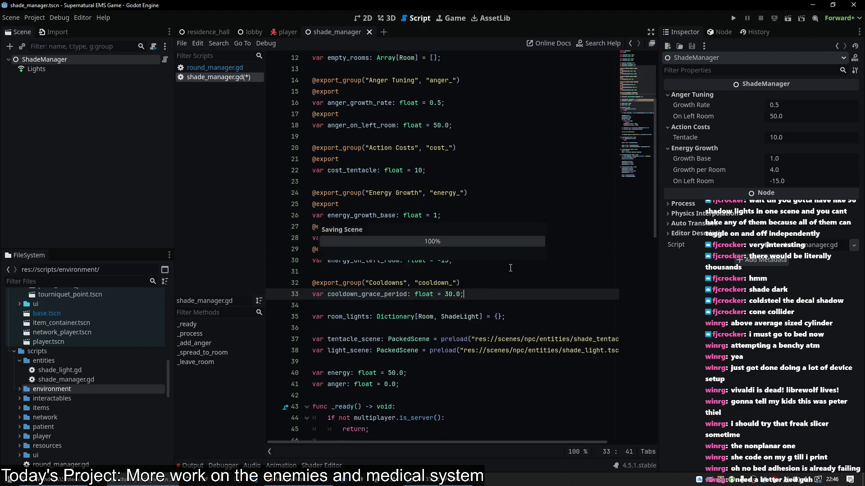
{"action": "scroll", "coordinate": [511, 268], "scroll_direction": "down", "scroll_amount": 15}
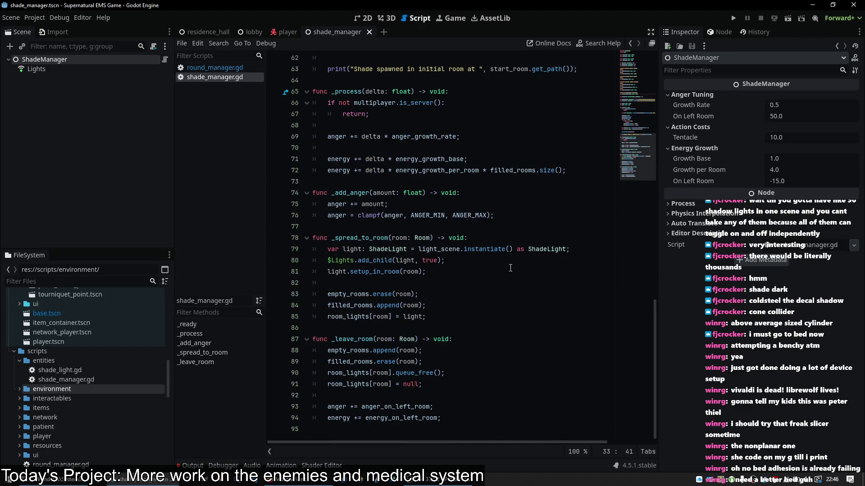
Declare 'var _grace_period: float;' below the anger variable.
{"action": "scroll", "coordinate": [510, 268], "scroll_direction": "up", "scroll_amount": 20}
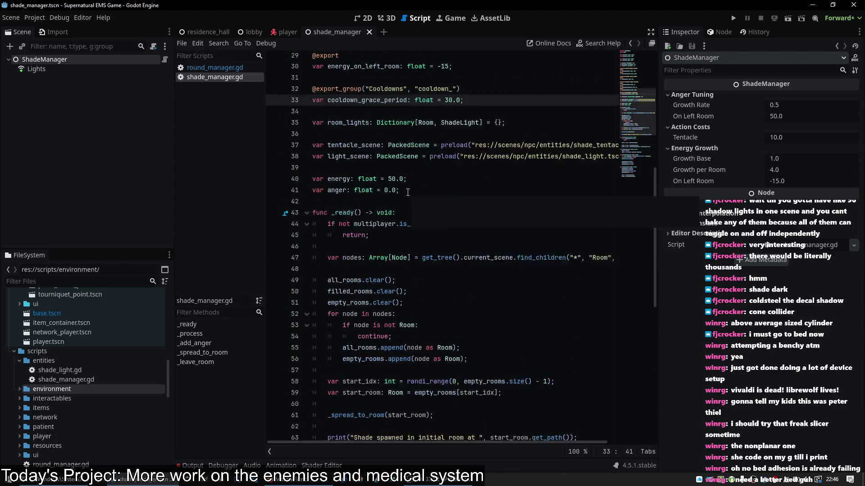
{"action": "scroll", "coordinate": [411, 261], "scroll_direction": "down", "scroll_amount": 5}
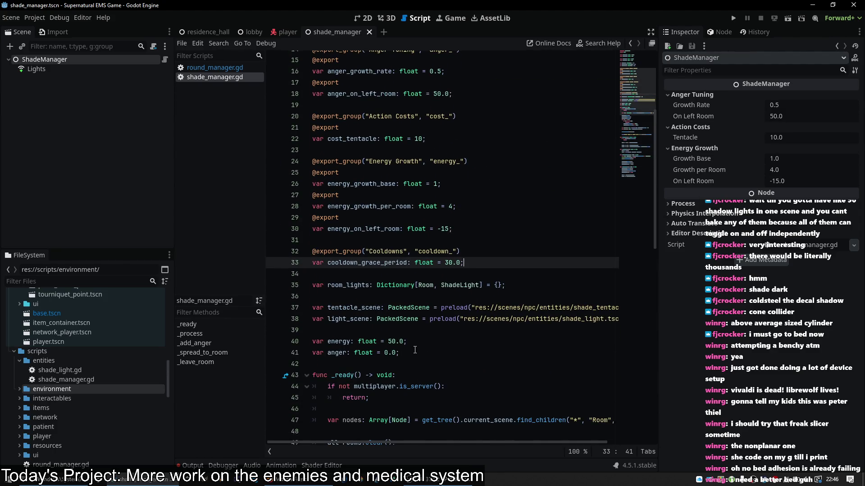
{"action": "left_click", "coordinate": [325, 341]}
{"action": "type", "text": "_"}
{"action": "left_click", "coordinate": [327, 352]}
{"action": "type", "text": "_"}
{"action": "scroll", "coordinate": [437, 331], "scroll_direction": "down", "scroll_amount": 3}
{"action": "key", "text": "ctrl+z"}
{"action": "key", "text": "ctrl+z"}
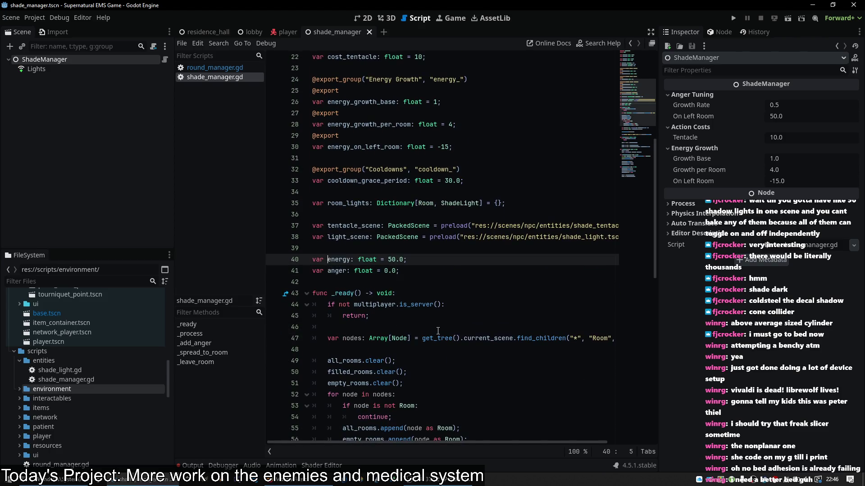
{"action": "left_click", "coordinate": [420, 269]}
{"action": "key", "text": "Return"}
{"action": "key", "text": "Return"}
{"action": "type", "text": "var _d"}
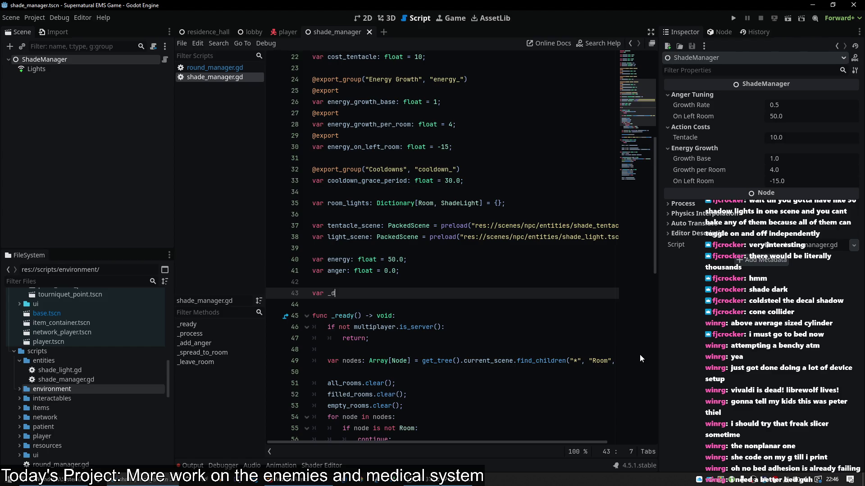
{"action": "key", "text": "BackSpace"}
{"action": "type", "text": "grace_period:"}
{"action": "type", "text": " float"}
{"action": "type", "text": ";"}
{"action": "scroll", "coordinate": [450, 315], "scroll_direction": "down", "scroll_amount": 4}
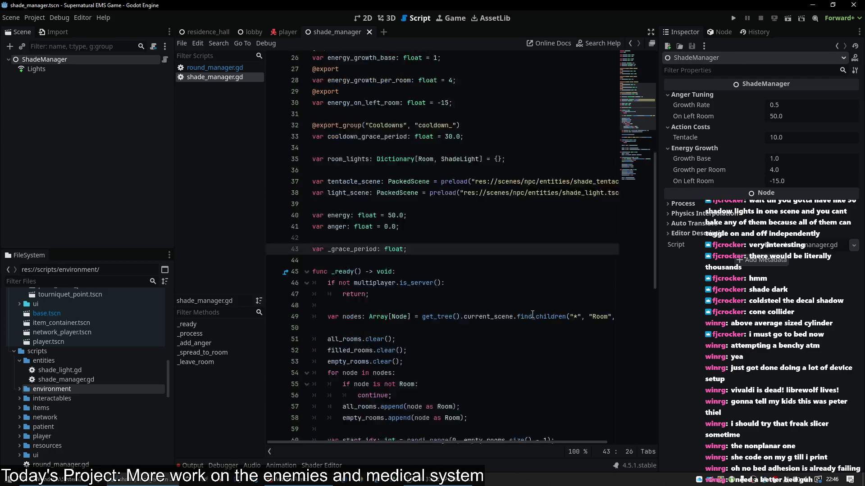
{"action": "scroll", "coordinate": [393, 287], "scroll_direction": "down", "scroll_amount": 3}
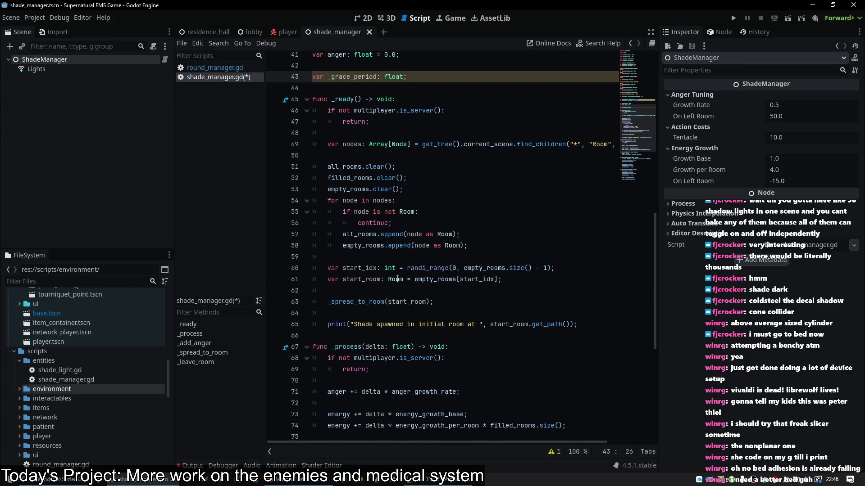
In _ready, after the nodes line, assign '_grace_period = _cooldown_grace_period;' and save.
{"action": "key", "text": "Down"}
{"action": "key", "text": "Down"}
{"action": "key", "text": "Down"}
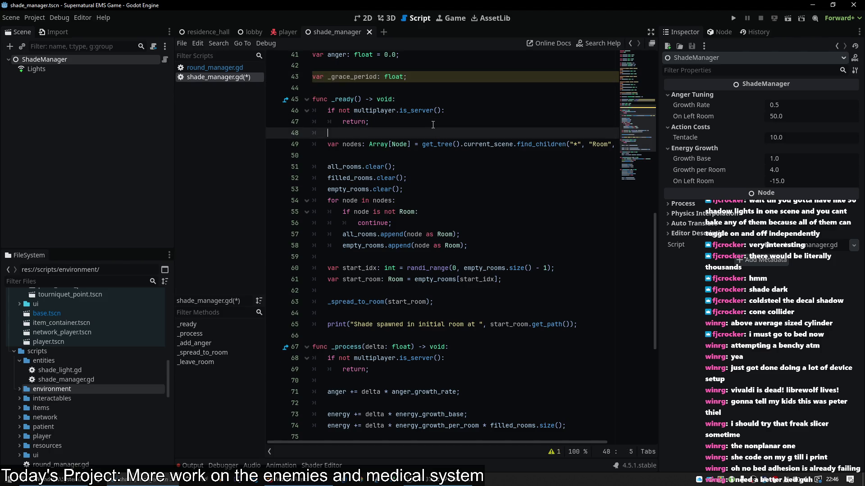
{"action": "key", "text": "Up"}
{"action": "key", "text": "End"}
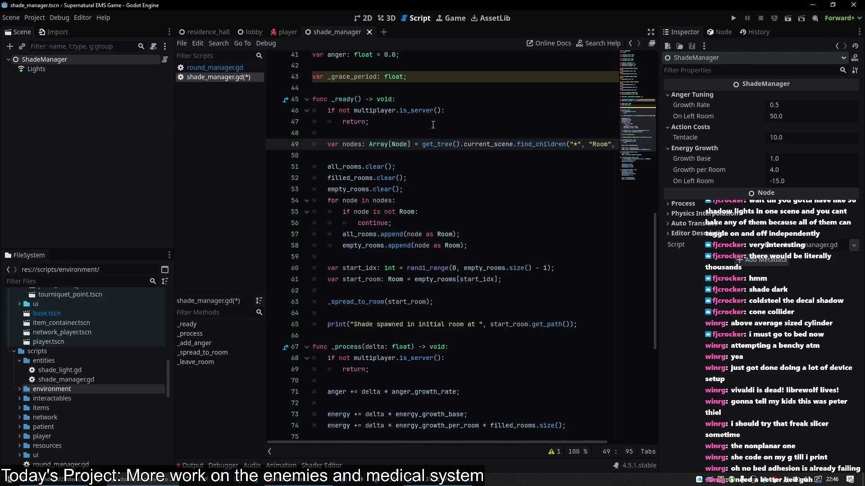
{"action": "key", "text": "Return"}
{"action": "key", "text": "Return"}
{"action": "type", "text": "grace_period = _"}
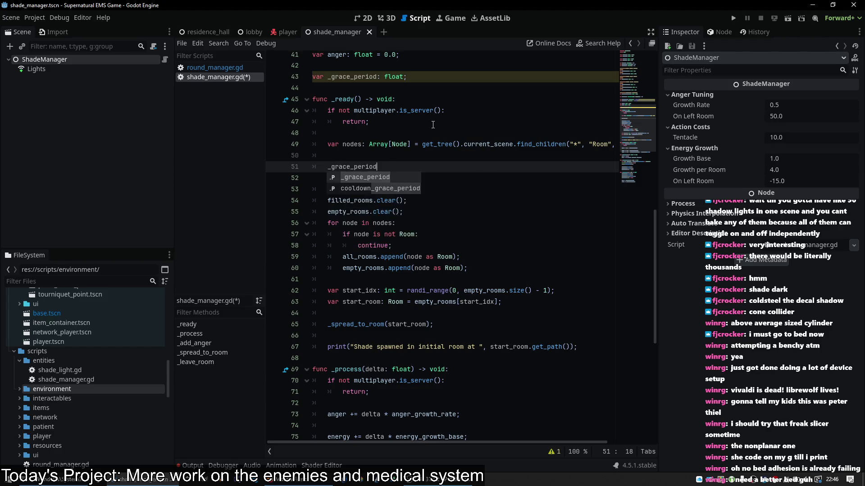
{"action": "type", "text": "cool"}
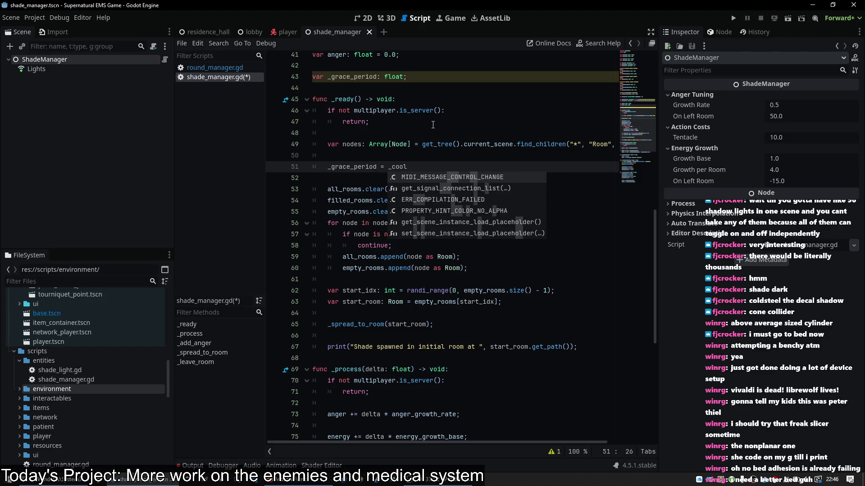
{"action": "type", "text": "down_grade_"}
{"action": "key", "text": "BackSpace"}
{"action": "key", "text": "BackSpace"}
{"action": "key", "text": "BackSpace"}
{"action": "type", "text": "ce_period;"}
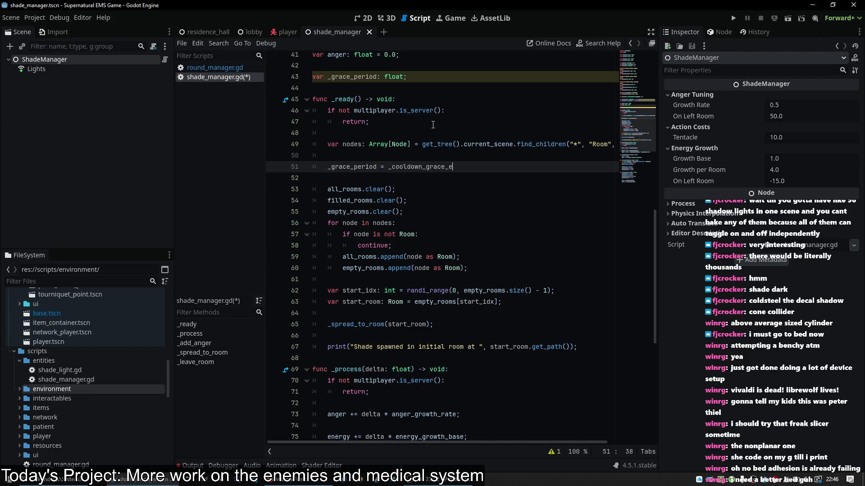
{"action": "key", "text": "ctrl+s"}
{"action": "scroll", "coordinate": [510, 219], "scroll_direction": "down", "scroll_amount": 6}
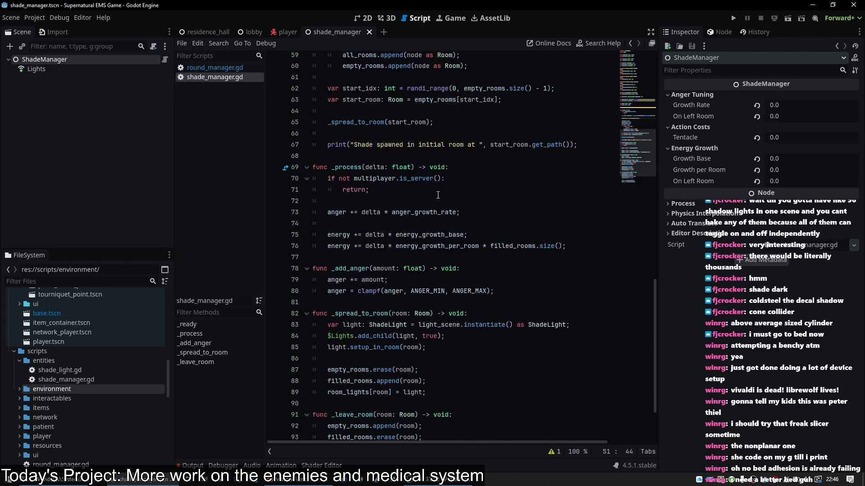
Add '_grace_period -= delta;' in _process after the early return and save.
{"action": "left_click", "coordinate": [479, 206]}
{"action": "key", "text": "Return"}
{"action": "key", "text": "Return"}
{"action": "key", "text": "Up"}
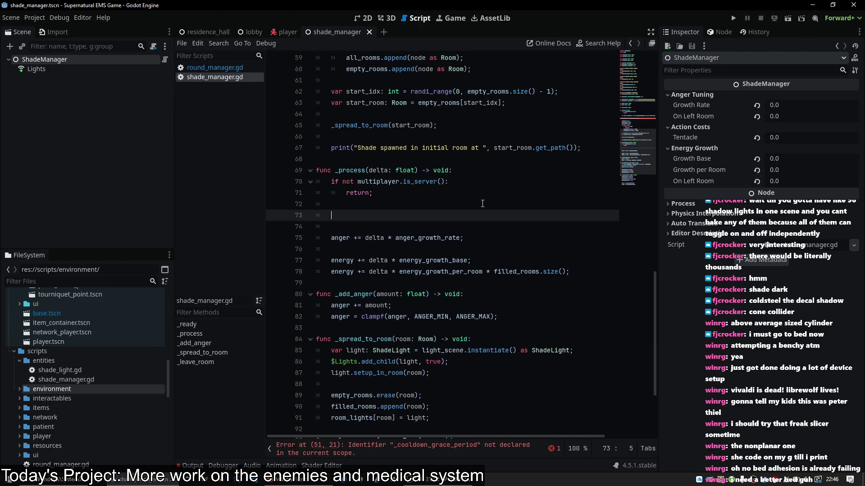
{"action": "type", "text": "_grace_period"}
{"action": "key", "text": "BackSpace"}
{"action": "type", "text": "-= delta;"}
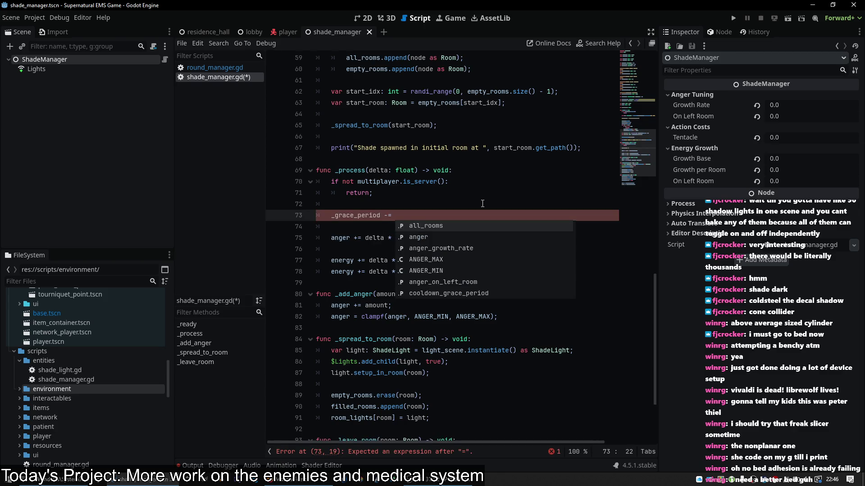
{"action": "key", "text": "ctrl+s"}
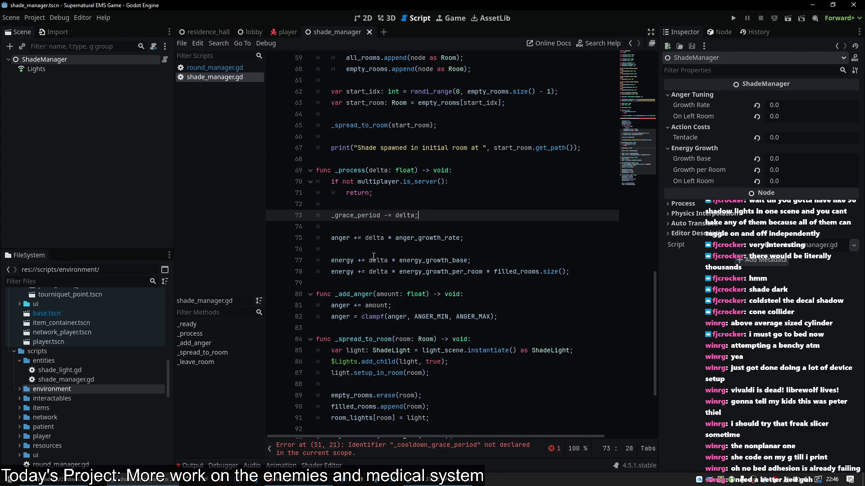
Above the anger update, add 'if _grace_period >= 0.0:' with a 'return;' body.
{"action": "left_click", "coordinate": [401, 251]}
{"action": "key", "text": "Up"}
{"action": "key", "text": "ctrl+shift+Return"}
{"action": "type", "text": "if _grace_per"}
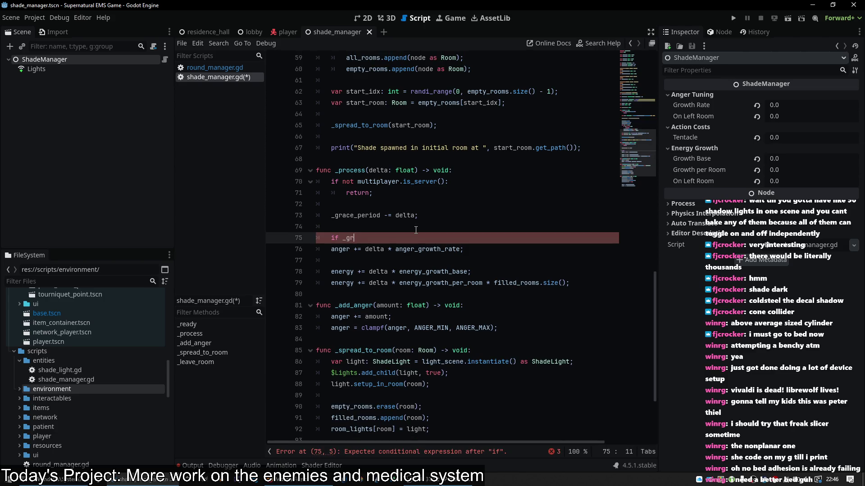
{"action": "type", "text": "iod >="}
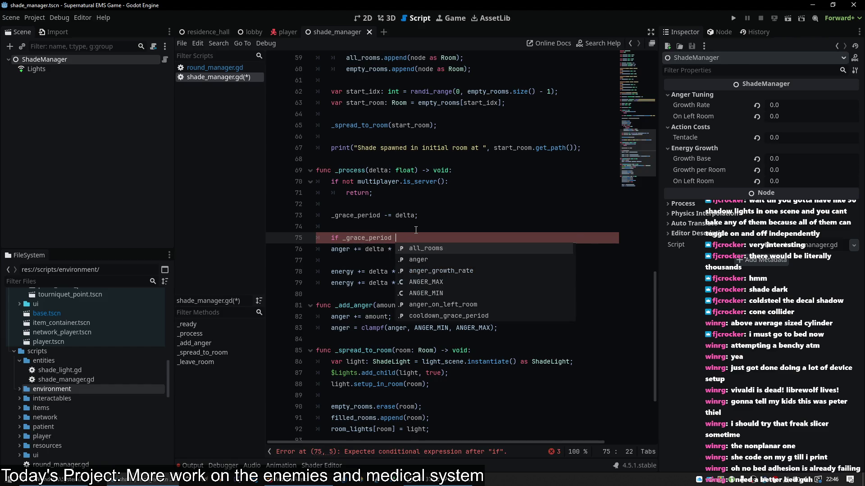
{"action": "type", "text": " 0.0:"}
{"action": "key", "text": "Return"}
{"action": "type", "text": "return"}
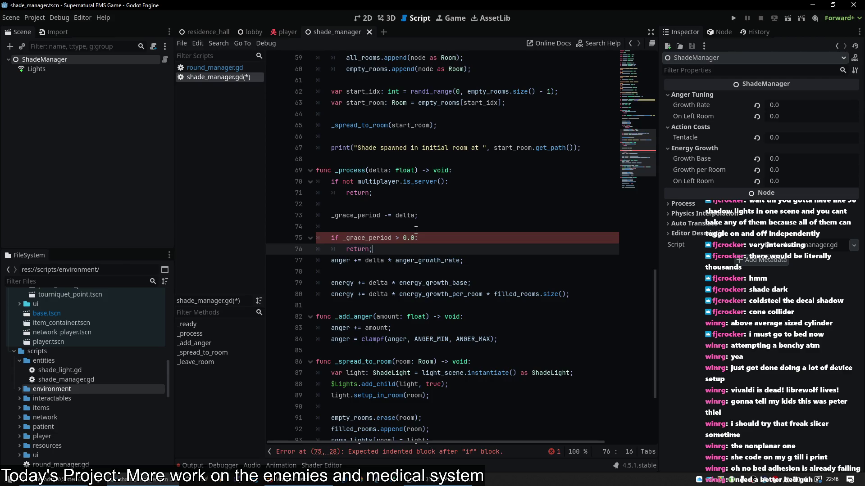
{"action": "type", "text": ";"}
{"action": "key", "text": "Return"}
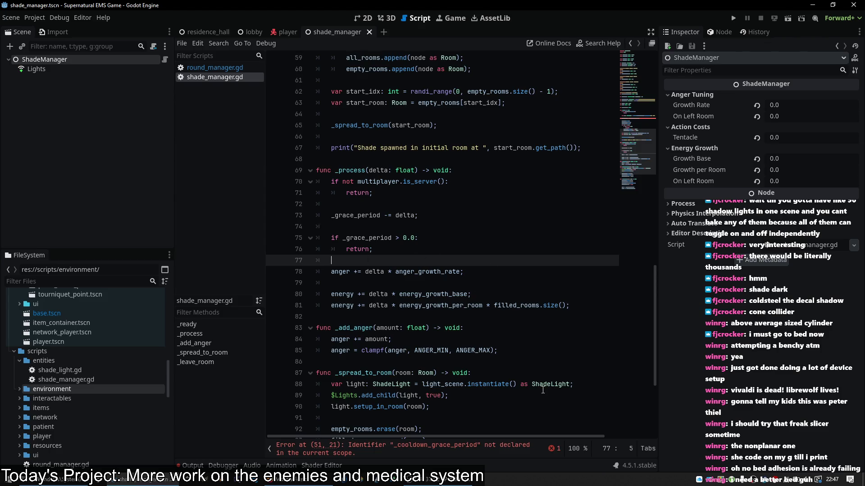
Correct line 51 to use cooldown_grace_period, save, and switch the stream to the blurred break scene.
{"action": "scroll", "coordinate": [454, 311], "scroll_direction": "down", "scroll_amount": 4}
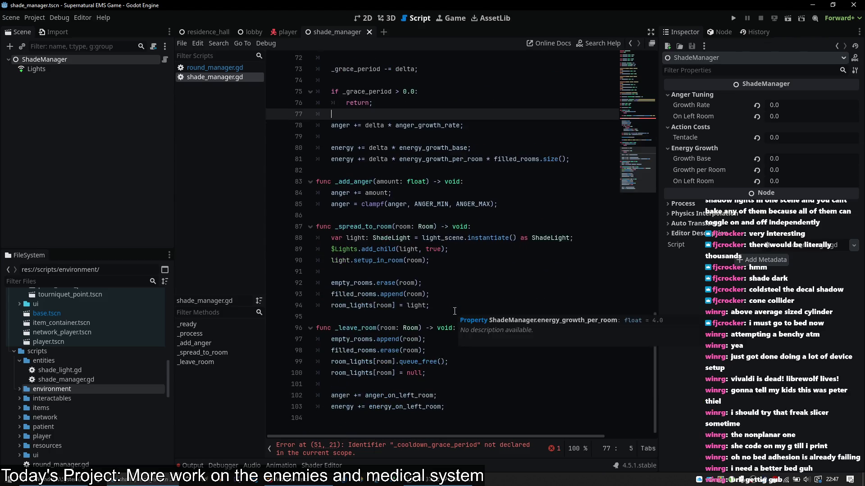
{"action": "scroll", "coordinate": [450, 310], "scroll_direction": "up", "scroll_amount": 20}
{"action": "scroll", "coordinate": [403, 303], "scroll_direction": "down", "scroll_amount": 2}
{"action": "left_click", "coordinate": [332, 260]}
{"action": "scroll", "coordinate": [442, 278], "scroll_direction": "down", "scroll_amount": 10}
{"action": "scroll", "coordinate": [443, 278], "scroll_direction": "down", "scroll_amount": 1}
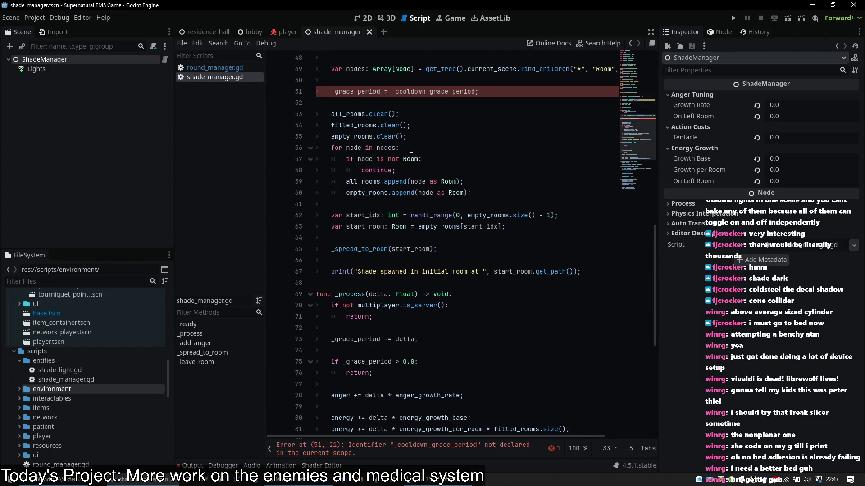
{"action": "left_click", "coordinate": [394, 91]}
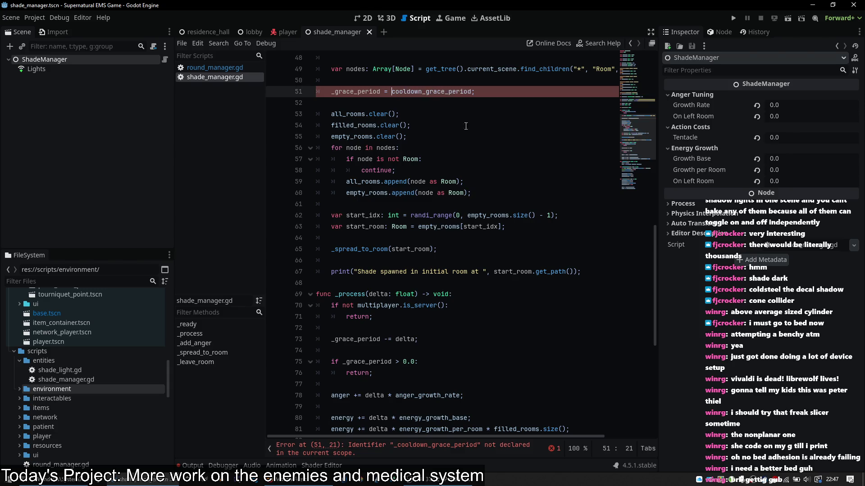
{"action": "scroll", "coordinate": [451, 135], "scroll_direction": "up", "scroll_amount": 5}
{"action": "left_click", "coordinate": [552, 149]}
{"action": "key", "text": "ctrl+s"}
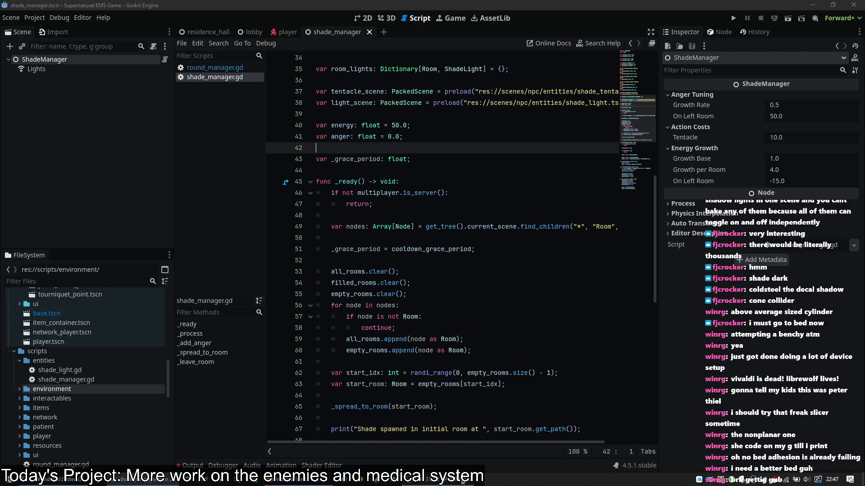
{"action": "left_click", "coordinate": [422, 482]}
{"action": "left_click", "coordinate": [40, 388]}
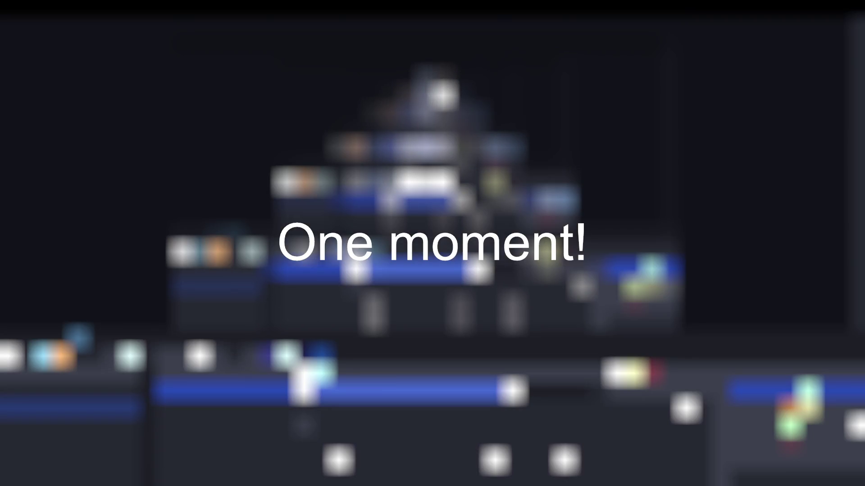
Caption the break 'Getting food', then return the stream to the Streaming scene with F1.
{"action": "type", "text": "Getting food"}
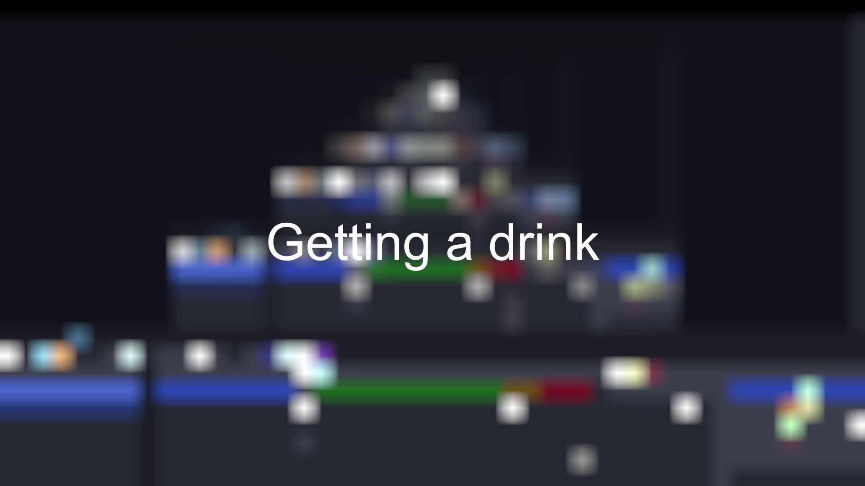
{"action": "key", "text": "F1"}
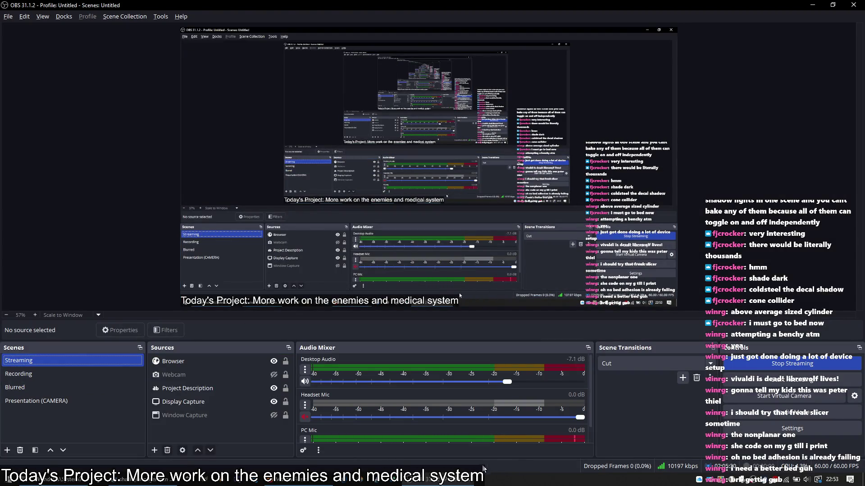
Select the chat Browser source in OBS, then switch back to the Godot editor.
{"action": "left_click", "coordinate": [644, 245]}
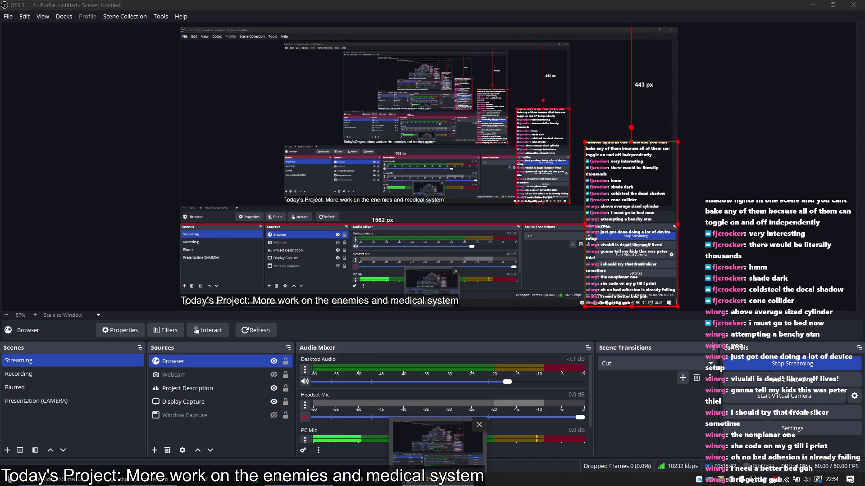
{"action": "left_click", "coordinate": [467, 468]}
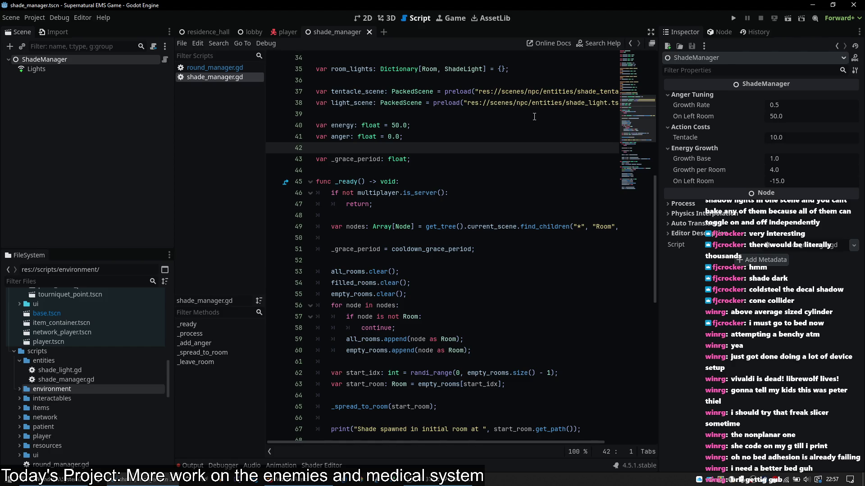
Open the context menu of the ShadeManager node in the Scene dock.
{"action": "right_click", "coordinate": [79, 56]}
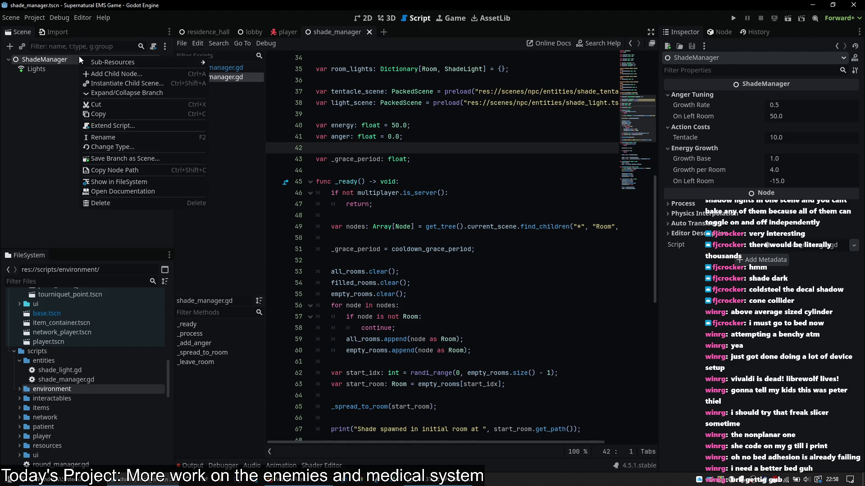
Add a MultiplayerSpawner child named Tentacles under ShadeManager and give its Auto Spawn List one empty entry.
{"action": "left_click", "coordinate": [131, 71]}
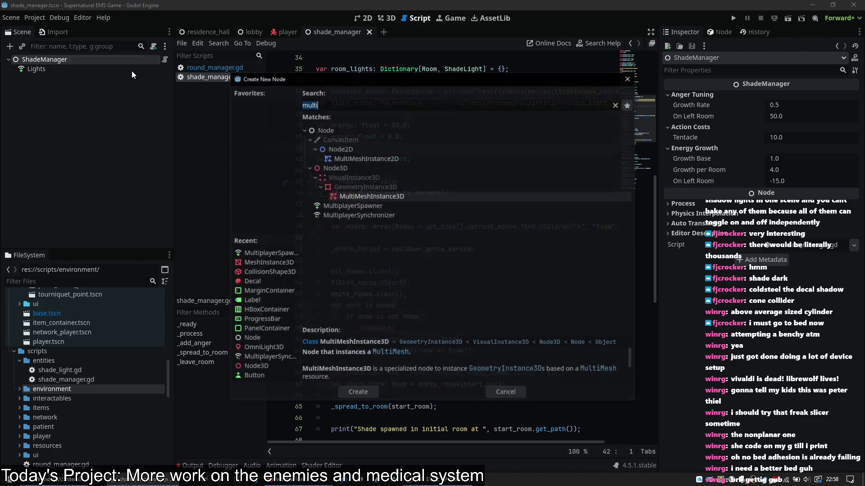
{"action": "left_click", "coordinate": [395, 206]}
{"action": "double_click", "coordinate": [369, 206]}
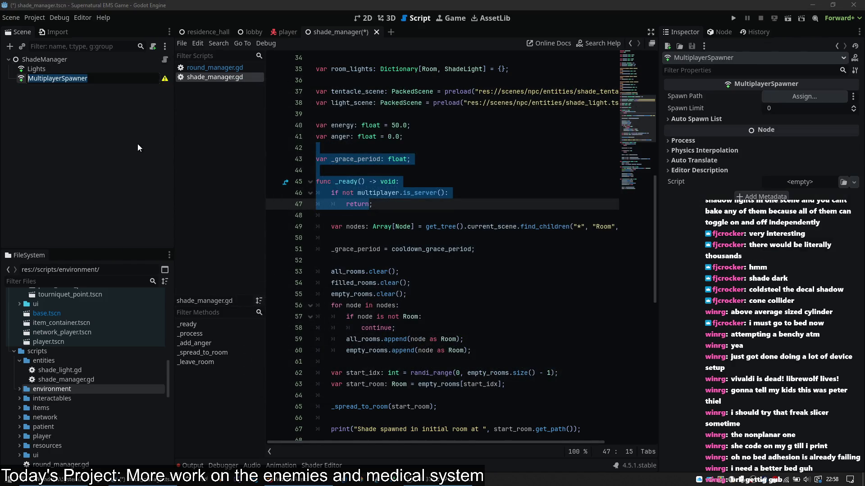
{"action": "type", "text": "Tentacles"}
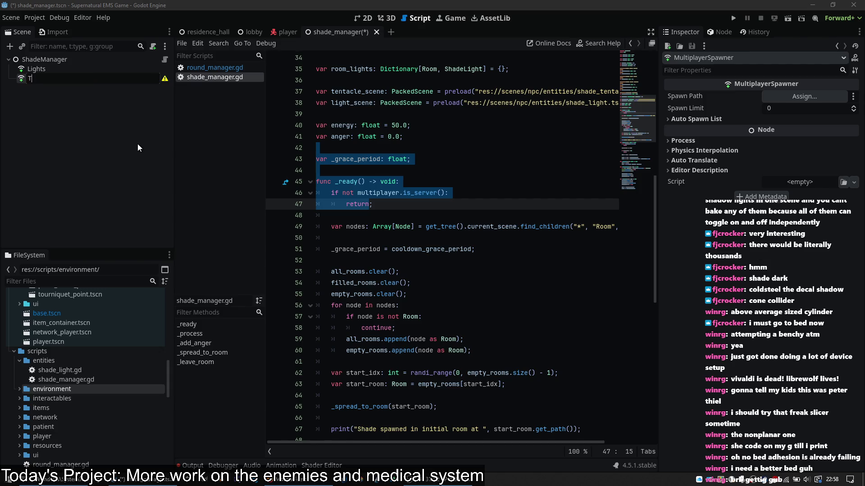
{"action": "key", "text": "Return"}
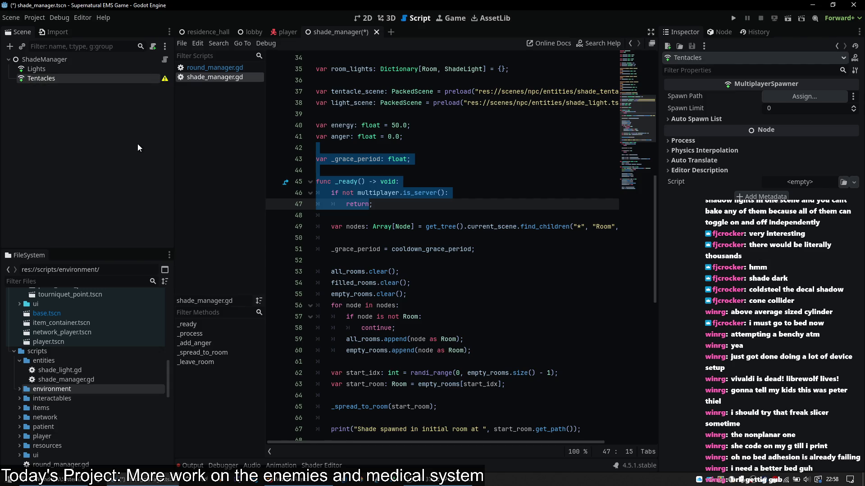
{"action": "left_click", "coordinate": [734, 121]}
{"action": "left_click", "coordinate": [745, 133]}
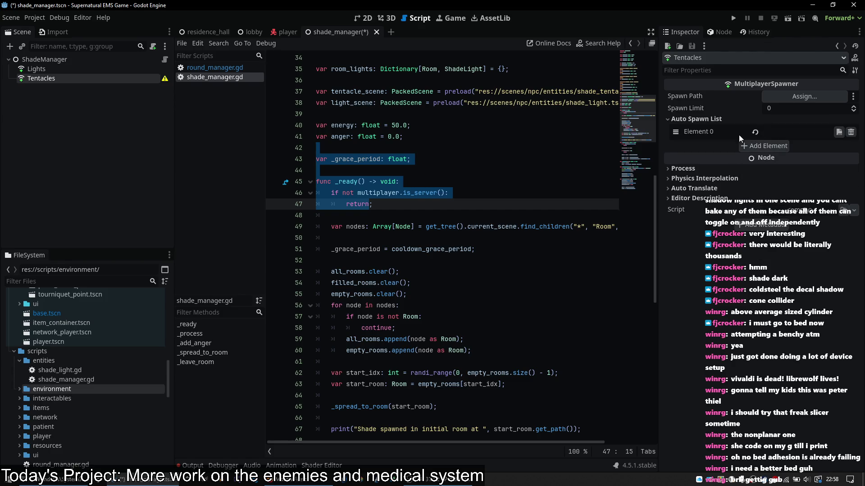
Load scenes/npc/entities/shade_tentacle.tscn into auto-spawn Element 0 and save the scene.
{"action": "left_click", "coordinate": [838, 133]}
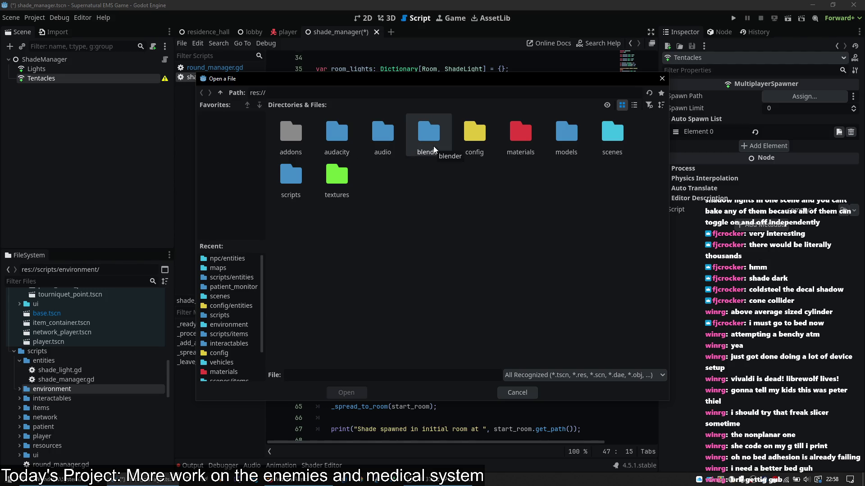
{"action": "double_click", "coordinate": [609, 140]}
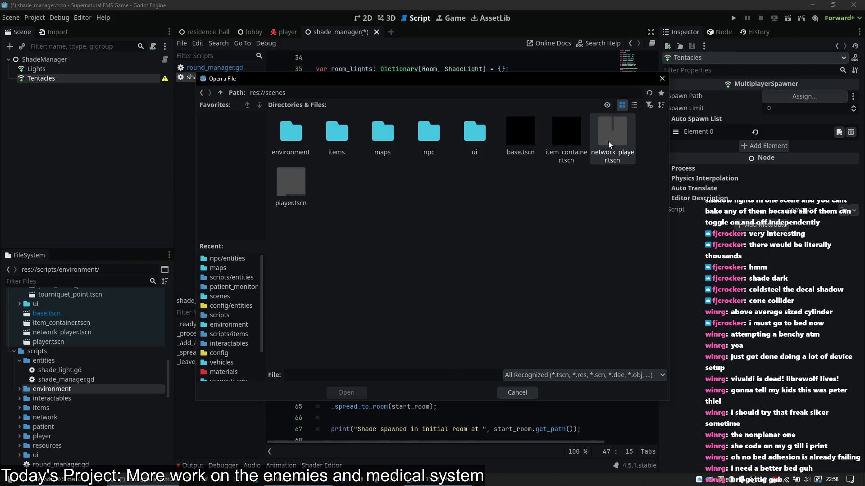
{"action": "double_click", "coordinate": [430, 133]}
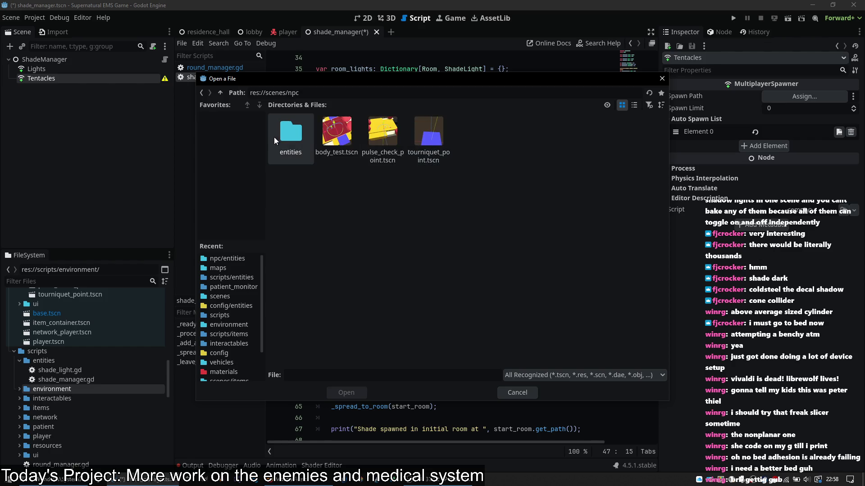
{"action": "double_click", "coordinate": [288, 136]}
{"action": "double_click", "coordinate": [376, 134]}
{"action": "key", "text": "ctrl+s"}
Set the Spawn Path to the Tentacles node and open shade_tentacle.tscn from FileSystem.
{"action": "mouse_move", "coordinate": [93, 83]}
{"action": "left_mouse_down"}
{"action": "mouse_move", "coordinate": [620, 80]}
{"action": "mouse_move", "coordinate": [783, 94]}
{"action": "left_mouse_up"}
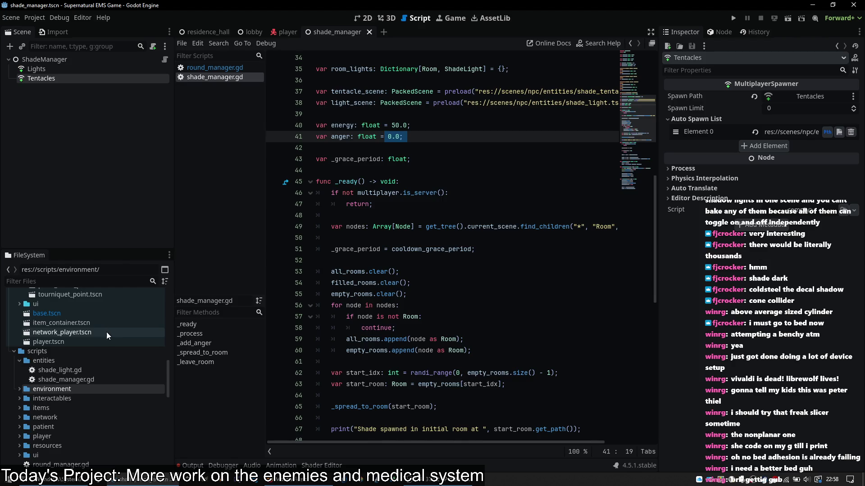
{"action": "scroll", "coordinate": [93, 340], "scroll_direction": "up", "scroll_amount": 3}
{"action": "scroll", "coordinate": [93, 339], "scroll_direction": "up", "scroll_amount": 1}
{"action": "double_click", "coordinate": [87, 353]}
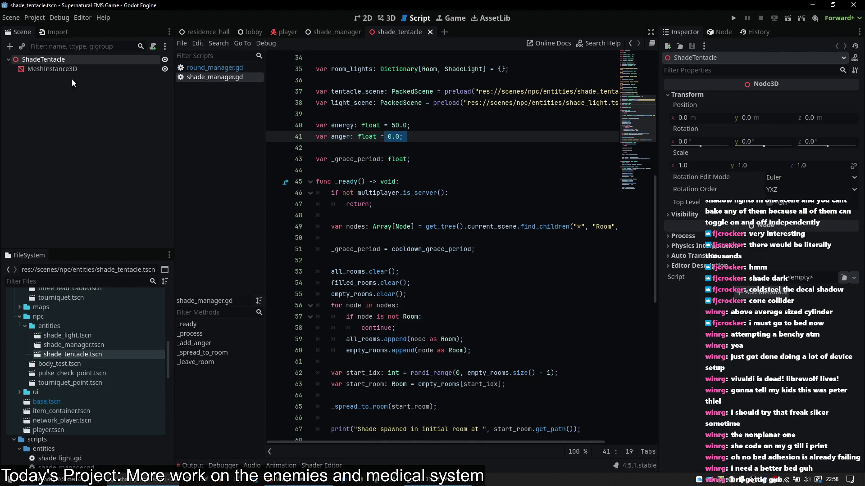
Add a MultiplayerSynchronizer child node under the ShadeTentacle.
{"action": "key", "text": "ctrl+a"}
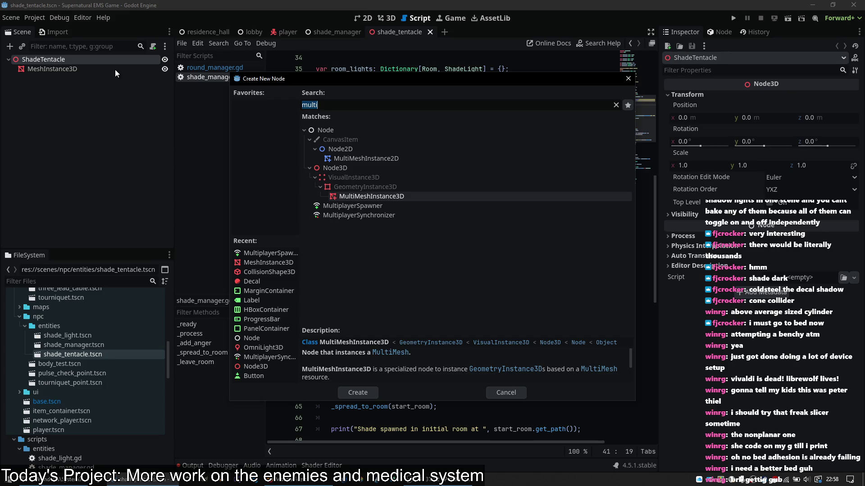
{"action": "key", "text": "Down"}
{"action": "key", "text": "Down"}
{"action": "key", "text": "Return"}
{"action": "right_click", "coordinate": [110, 77]}
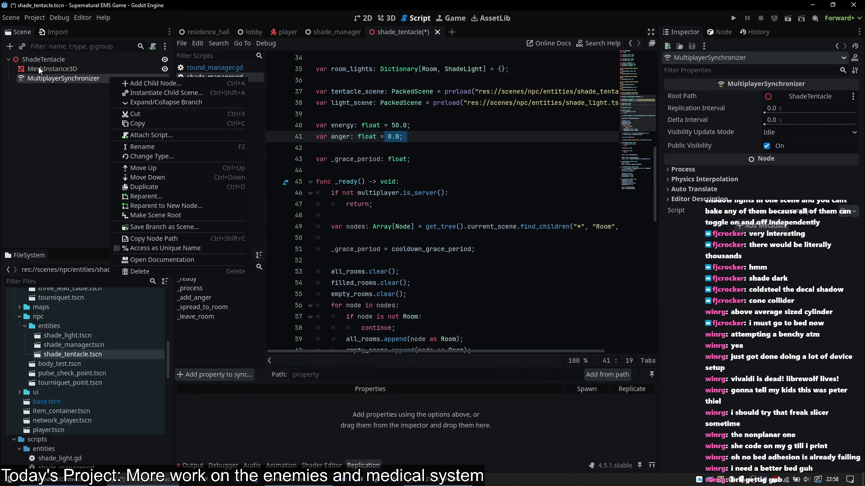
{"action": "left_click", "coordinate": [81, 76]}
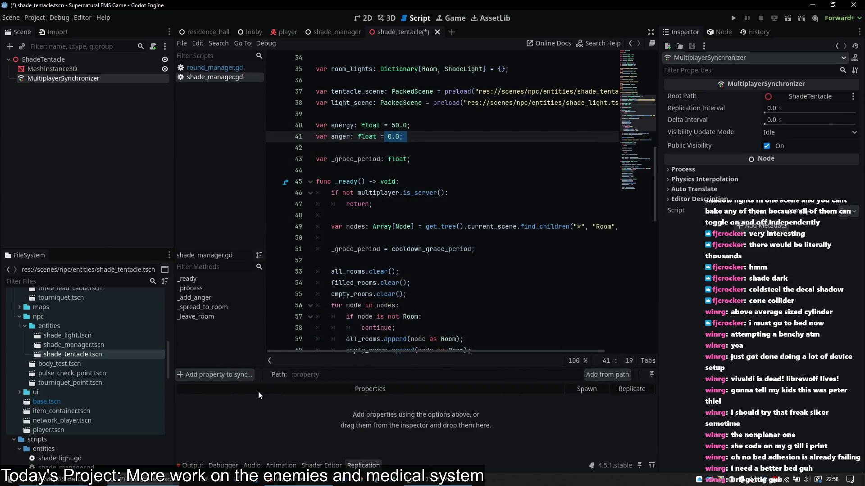
Sync ShadeTentacle's position, rotation and scale in Replication, then save the scene.
{"action": "left_click", "coordinate": [238, 375]}
{"action": "double_click", "coordinate": [421, 108]}
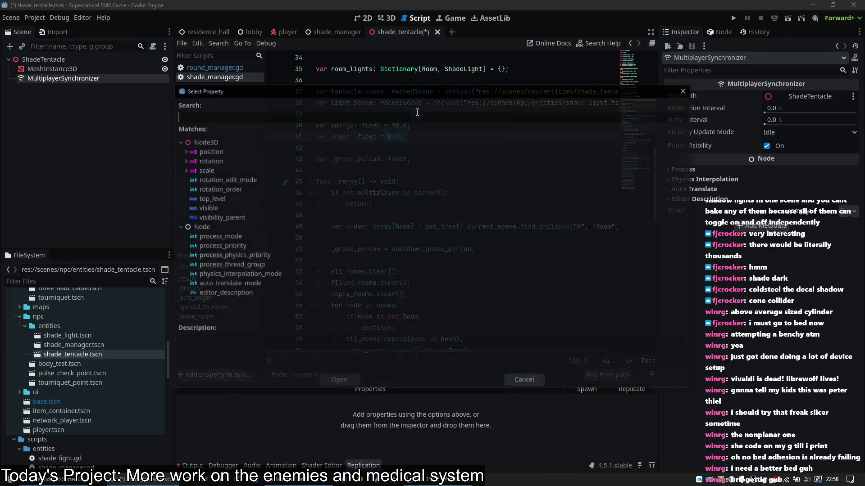
{"action": "left_click", "coordinate": [220, 153]}
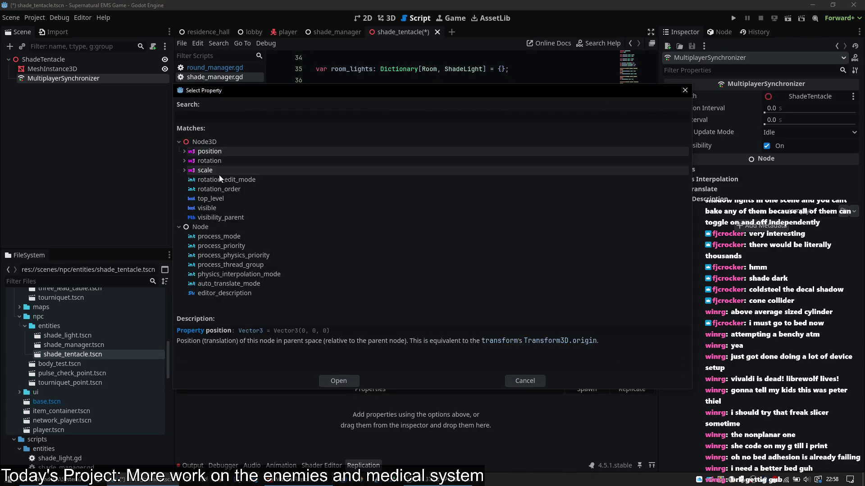
{"action": "double_click", "coordinate": [234, 152]}
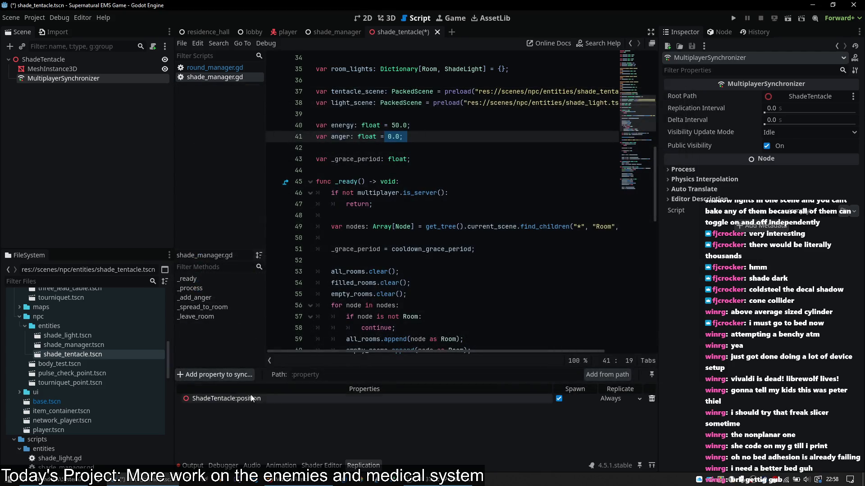
{"action": "left_click", "coordinate": [217, 374]}
{"action": "double_click", "coordinate": [406, 108]}
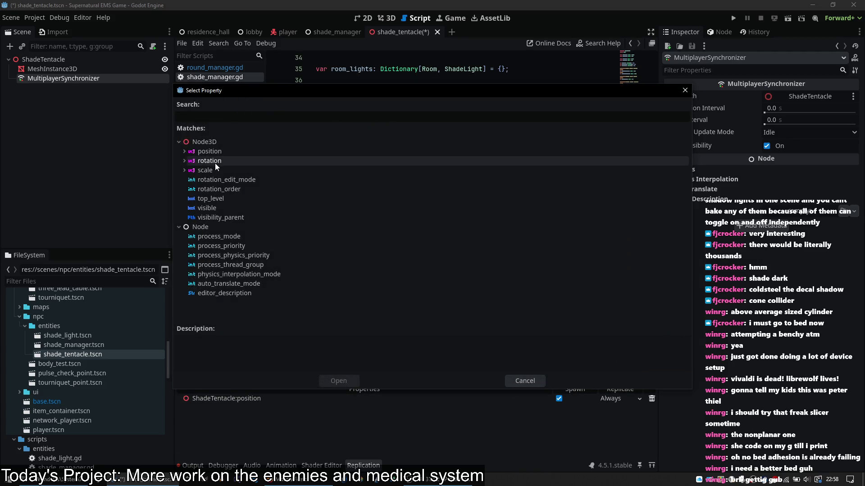
{"action": "double_click", "coordinate": [215, 161]}
{"action": "left_click", "coordinate": [231, 376]}
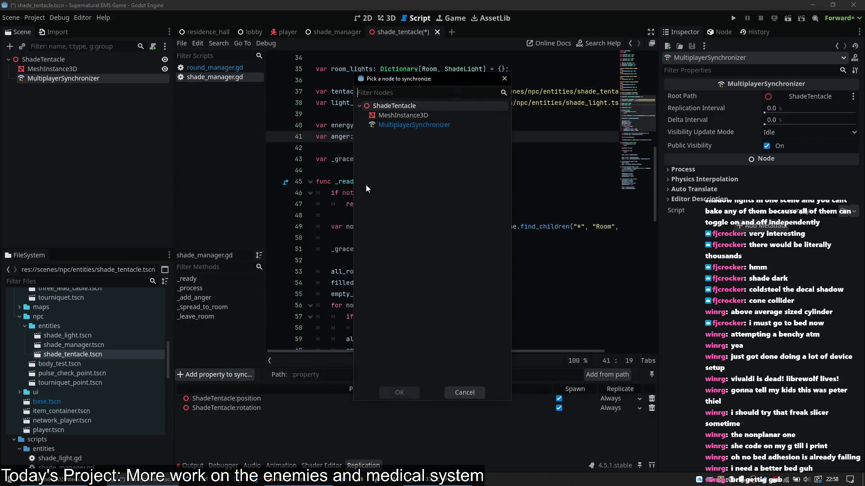
{"action": "double_click", "coordinate": [412, 103]}
{"action": "double_click", "coordinate": [204, 170]}
{"action": "key", "text": "ctrl+s"}
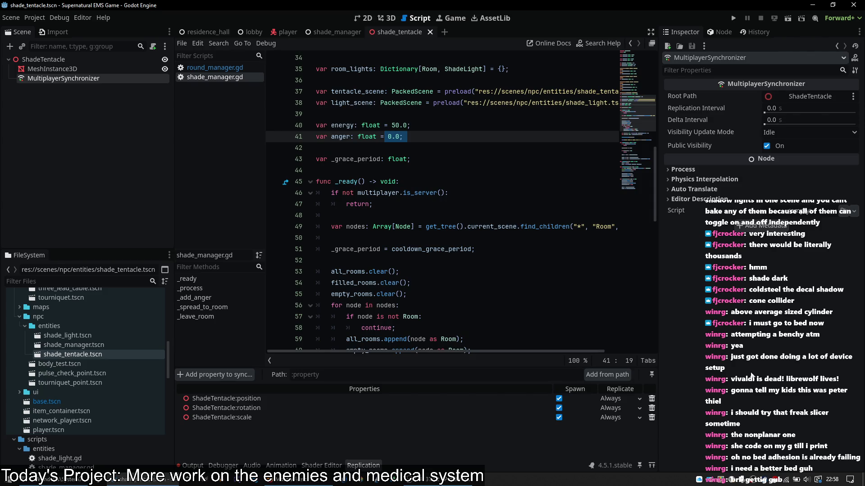
{"action": "left_click", "coordinate": [96, 151]}
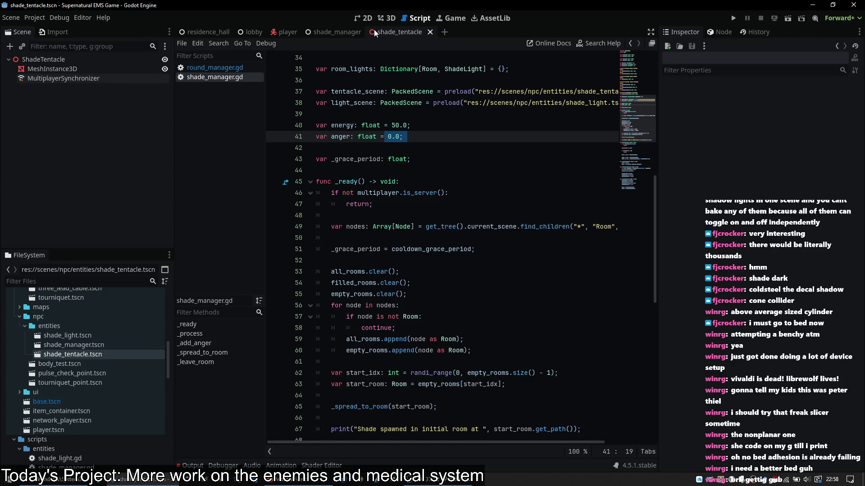
Close the shade_tentacle scene and briefly check the Output log.
{"action": "middle_click", "coordinate": [406, 36]}
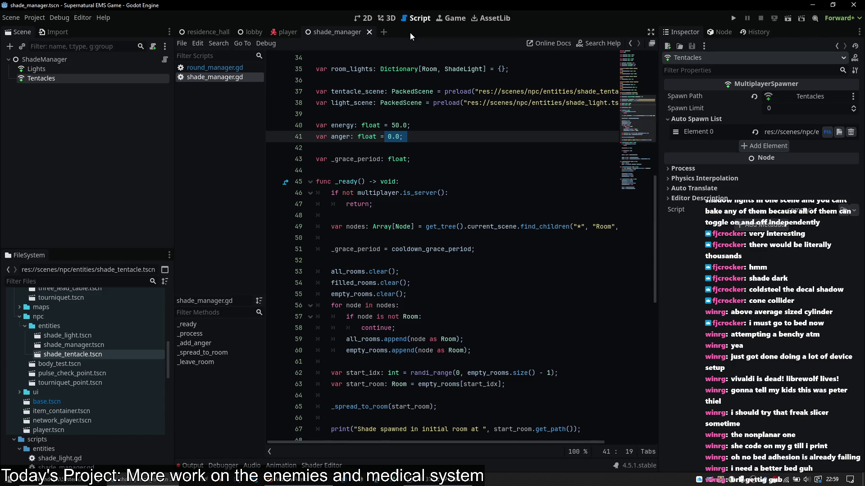
{"action": "left_click", "coordinate": [192, 466]}
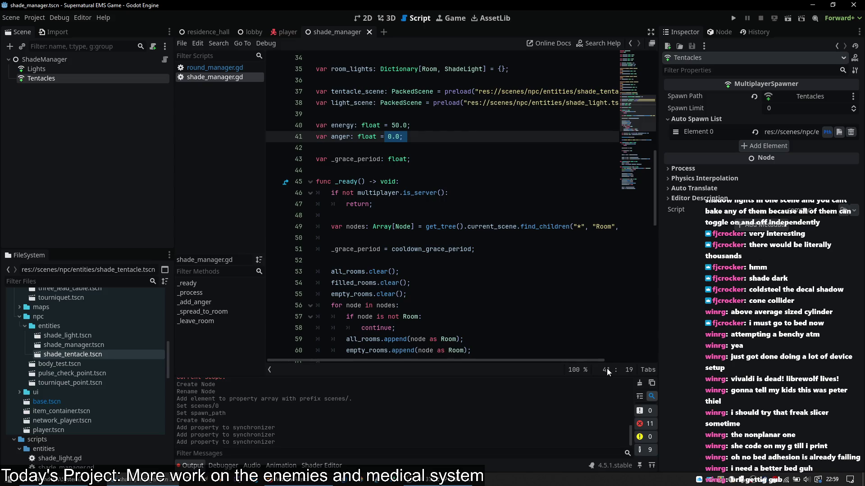
{"action": "left_click", "coordinate": [189, 466]}
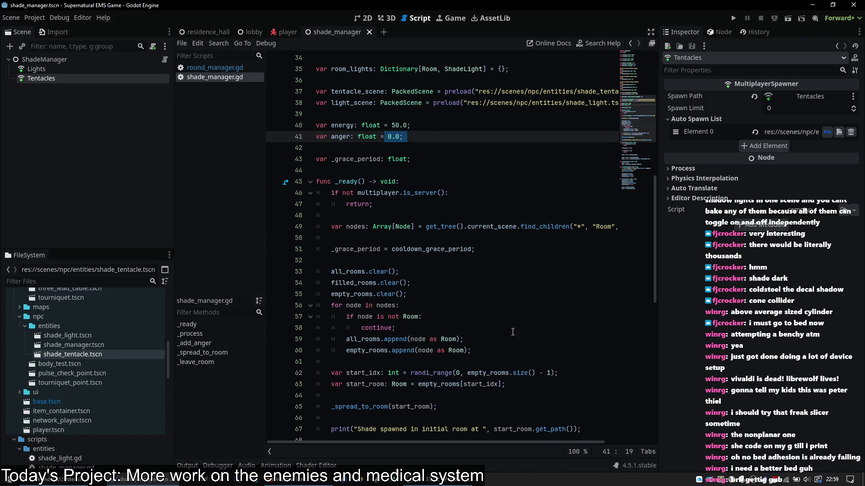
Scroll through shade_manager.gd, then bring up the game design notes.
{"action": "left_click", "coordinate": [544, 308]}
{"action": "scroll", "coordinate": [543, 307], "scroll_direction": "down", "scroll_amount": 8}
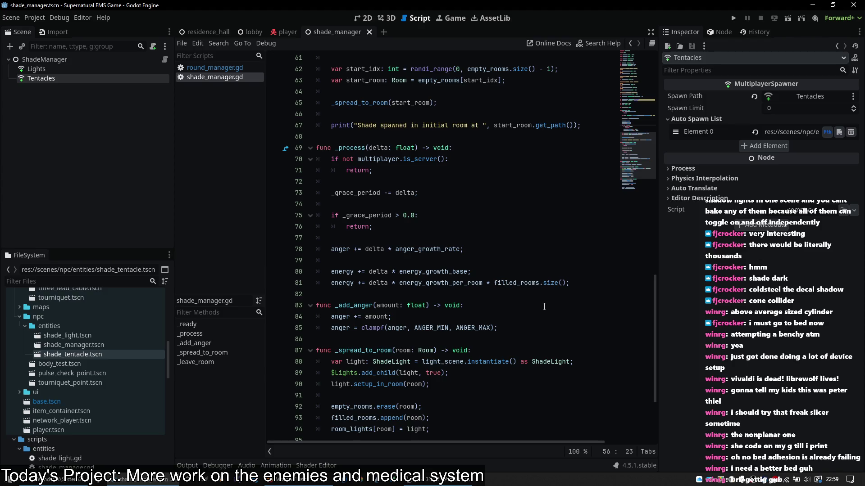
{"action": "scroll", "coordinate": [544, 307], "scroll_direction": "down", "scroll_amount": 3}
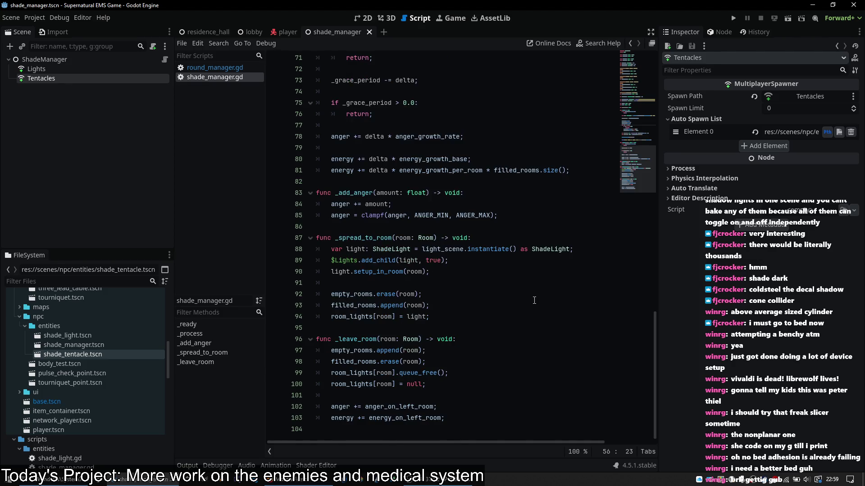
{"action": "left_click", "coordinate": [298, 480]}
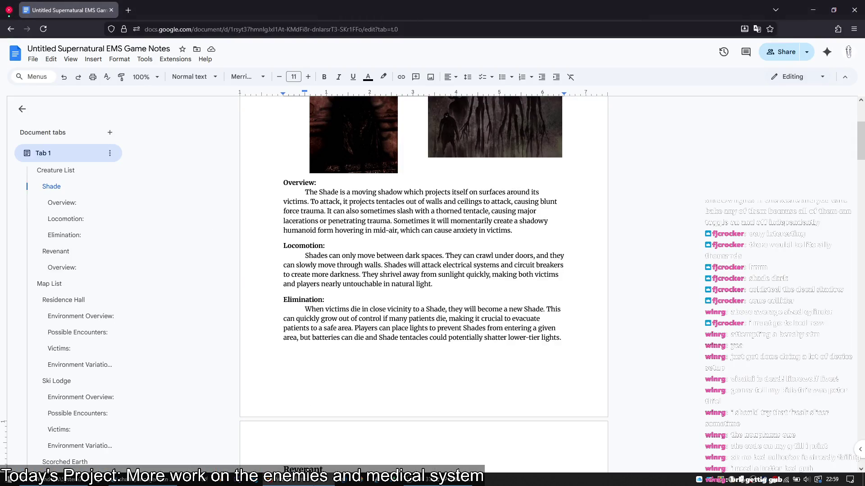
{"action": "scroll", "coordinate": [550, 352], "scroll_direction": "up", "scroll_amount": 2}
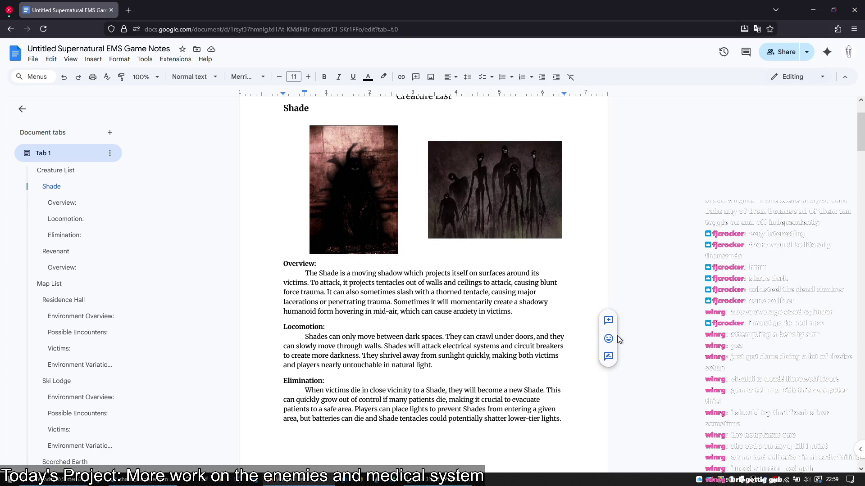
{"action": "left_click", "coordinate": [141, 480]}
{"action": "left_click", "coordinate": [515, 230]}
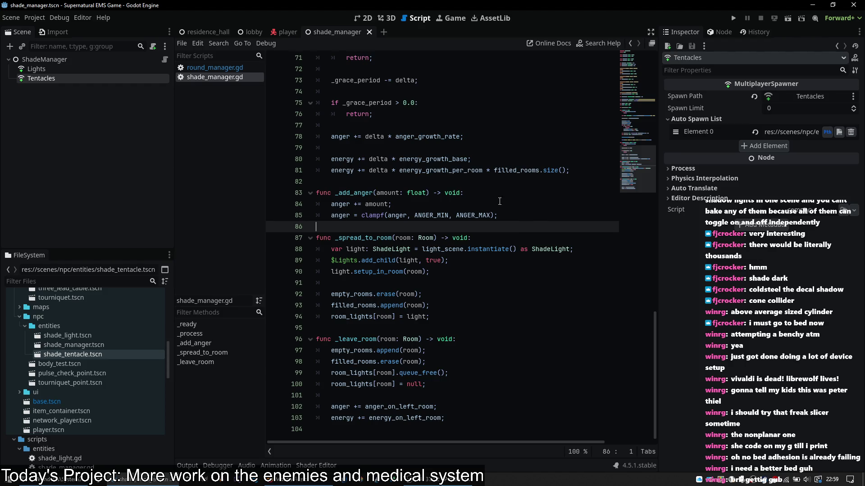
Look over the residence_hall level in 3D, then return to the shade manager scene.
{"action": "left_click", "coordinate": [200, 28]}
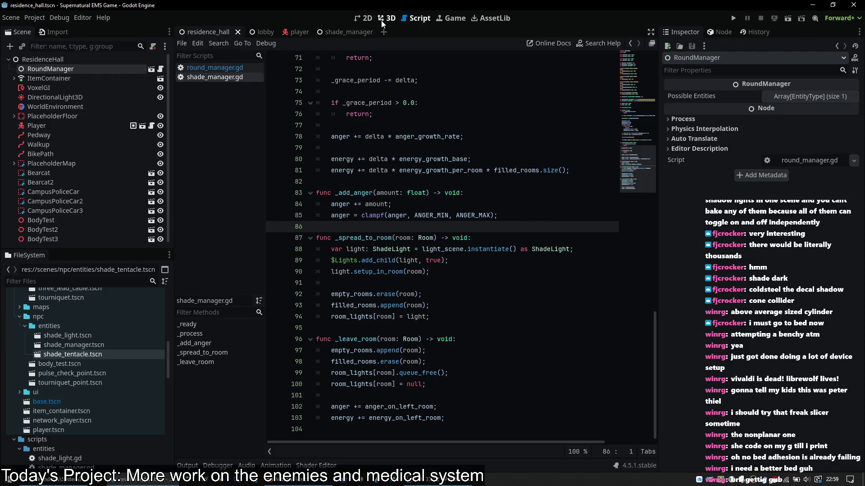
{"action": "left_click", "coordinate": [387, 18]}
{"action": "scroll", "coordinate": [369, 186], "scroll_direction": "up", "scroll_amount": 3}
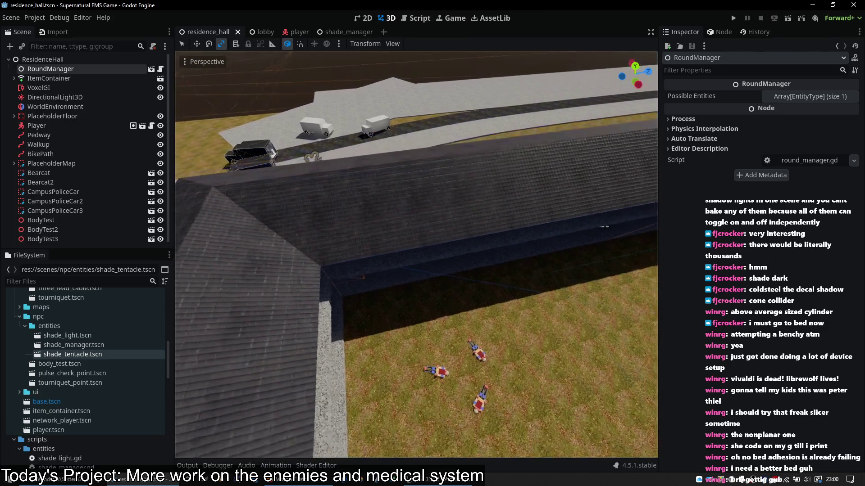
{"action": "scroll", "coordinate": [416, 255], "scroll_direction": "up", "scroll_amount": 10}
{"action": "scroll", "coordinate": [416, 255], "scroll_direction": "down", "scroll_amount": 10}
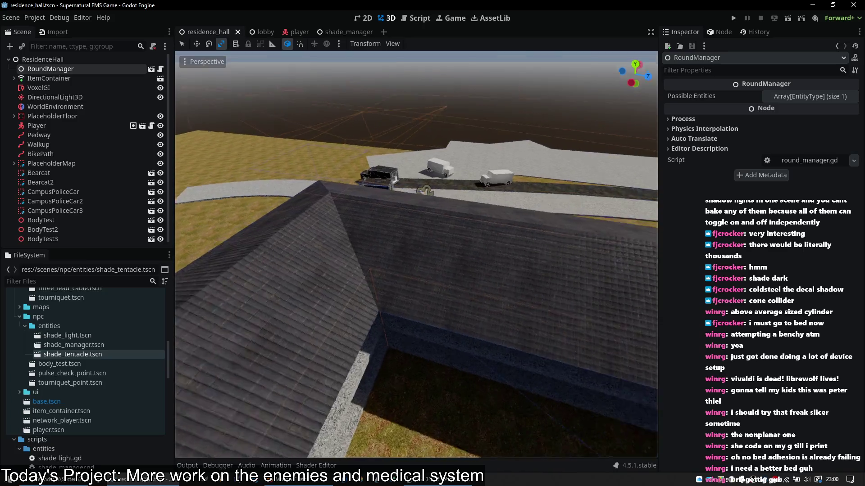
{"action": "key", "text": "w"}
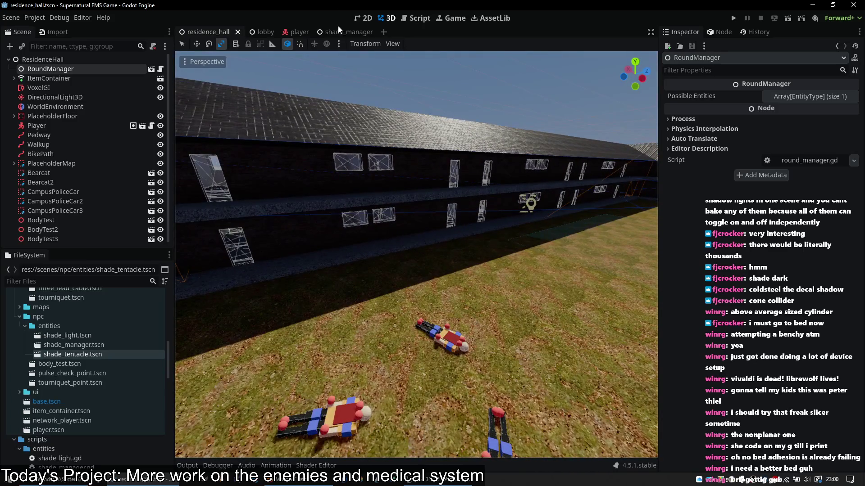
{"action": "left_click", "coordinate": [356, 32]}
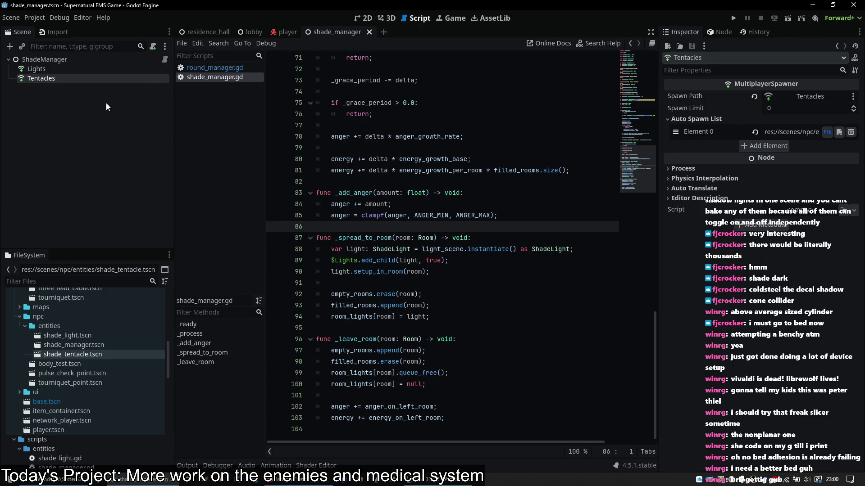
Open shade_tentacle.tscn and attach a new script at res://scripts/entities/shade_tentacle.gd.
{"action": "double_click", "coordinate": [104, 355]}
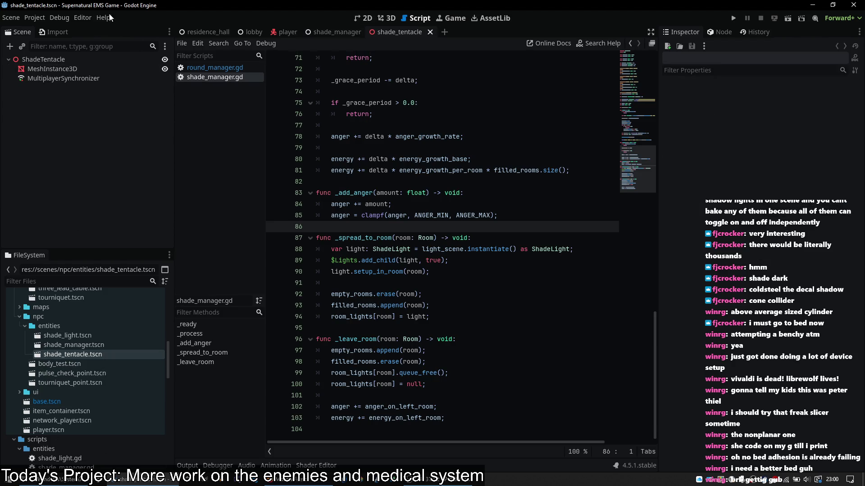
{"action": "right_click", "coordinate": [99, 60]}
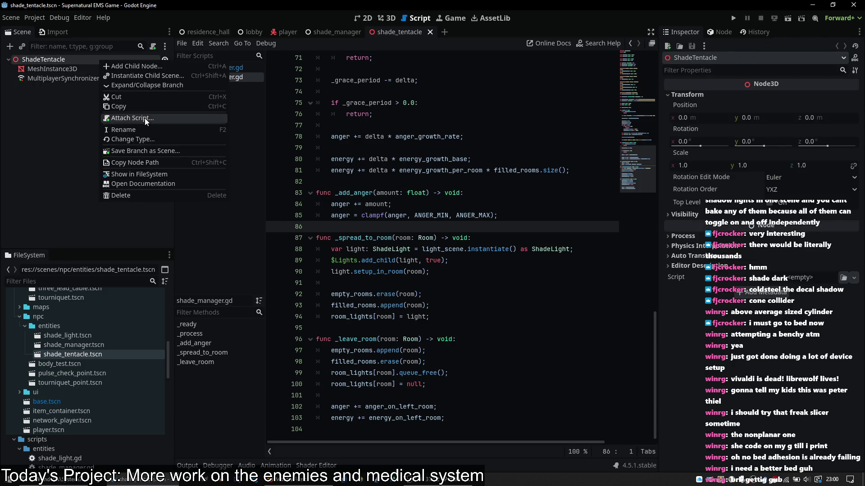
{"action": "left_click", "coordinate": [144, 118]}
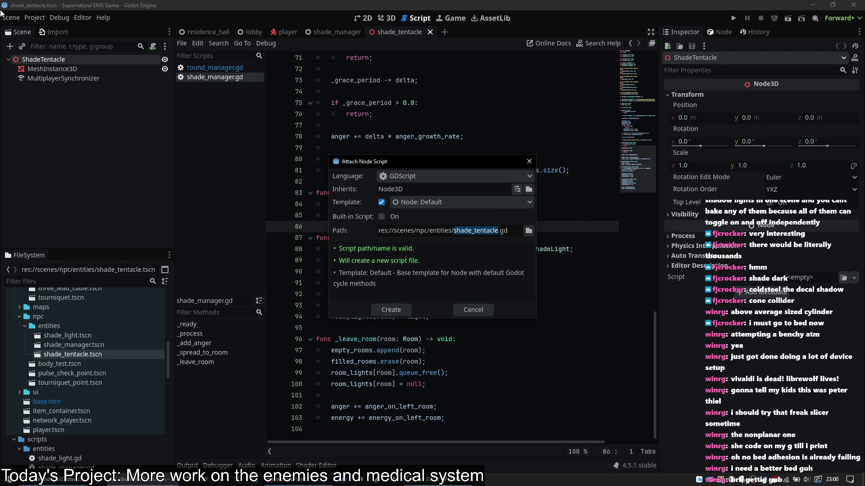
{"action": "double_click", "coordinate": [408, 231]}
{"action": "type", "text": "scripts"}
{"action": "key", "text": "Delete"}
{"action": "key", "text": "Delete"}
{"action": "key", "text": "Delete"}
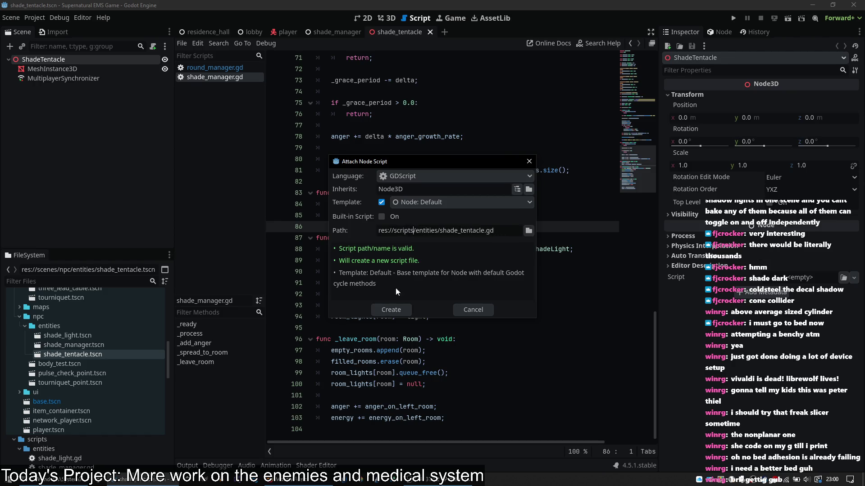
{"action": "left_click", "coordinate": [391, 310]}
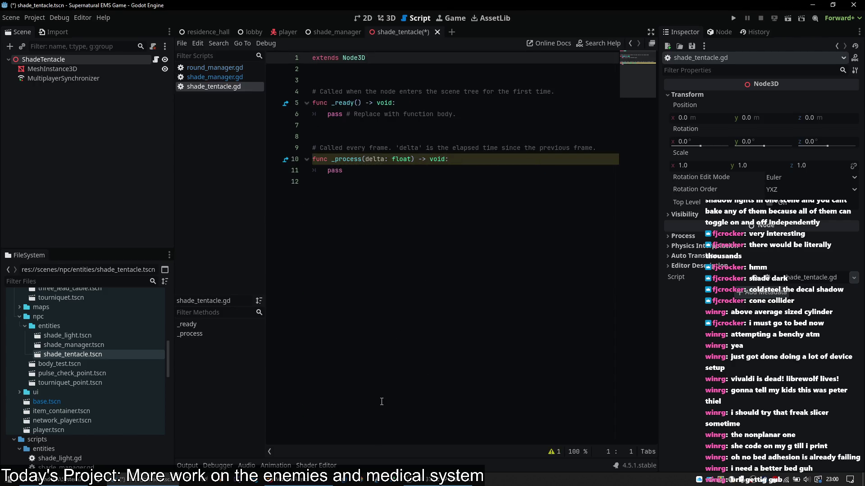
Replace the template code with a 'class_name ShadeTentacle' header and save.
{"action": "left_click_drag", "start_coordinate": [406, 184], "coordinate": [412, 81]}
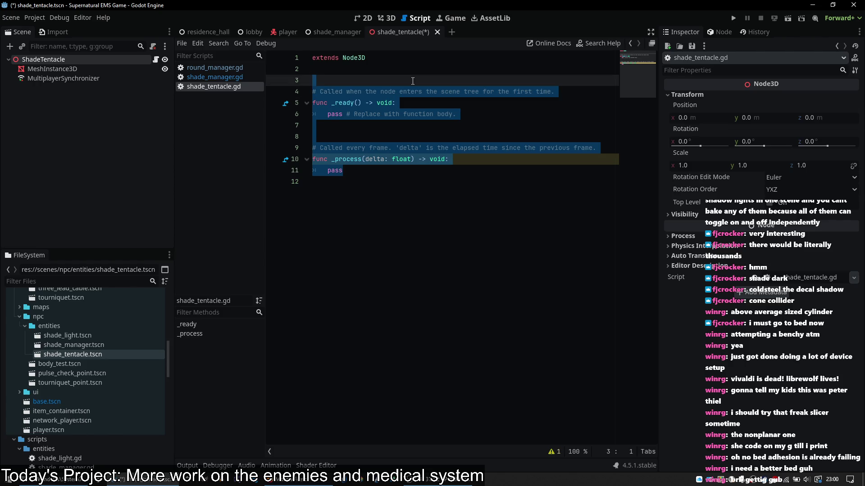
{"action": "key", "text": "BackSpace"}
{"action": "key", "text": "Up"}
{"action": "key", "text": "Up"}
{"action": "key", "text": "End"}
{"action": "type", "text": ";"}
{"action": "key", "text": "Home"}
{"action": "key", "text": "Return"}
{"action": "key", "text": "Up"}
{"action": "type", "text": "class_name ShadeTentacle"}
{"action": "key", "text": "Down"}
{"action": "key", "text": "Down"}
{"action": "key", "text": "Down"}
{"action": "key", "text": "ctrl+s"}
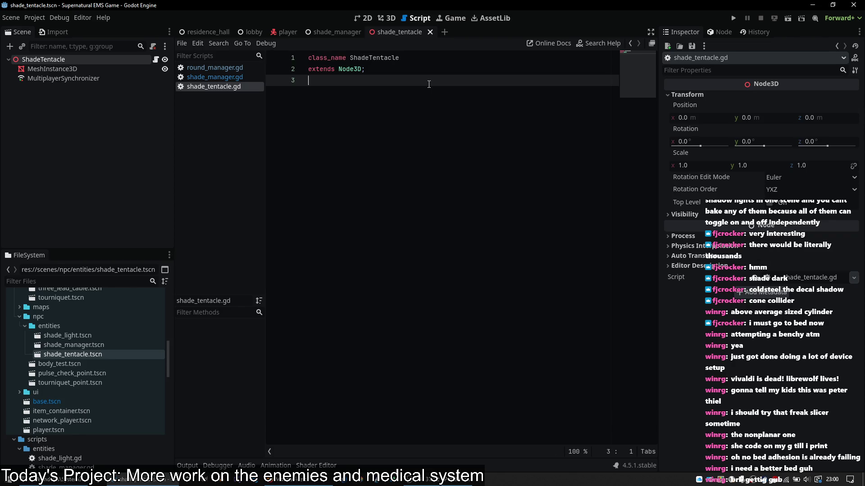
Write _ready() -> void with pass, and _process() returning early unless multiplayer.is_server().
{"action": "key", "text": "Return"}
{"action": "key", "text": "Return"}
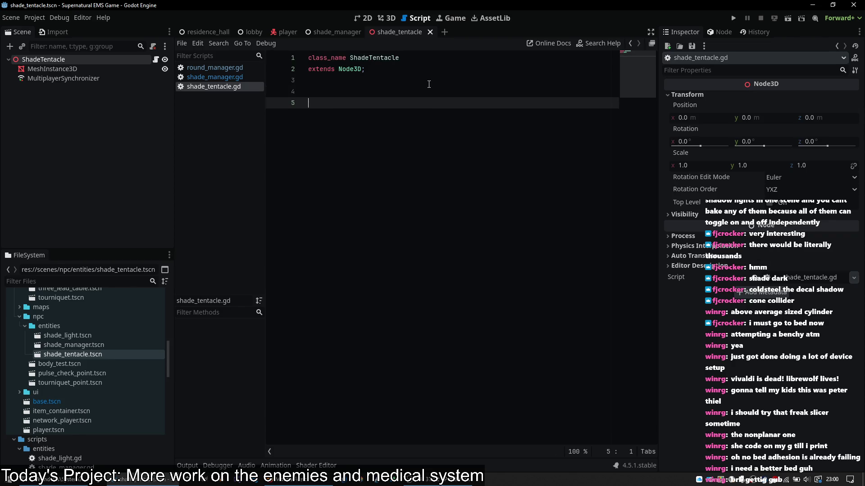
{"action": "key", "text": "Up"}
{"action": "type", "text": "func _ready() -"}
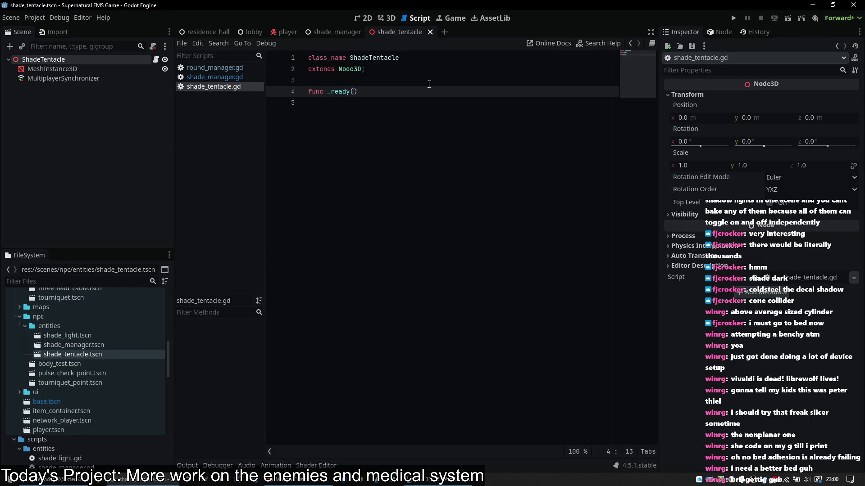
{"action": "type", "text": "> pass;"}
{"action": "key", "text": "BackSpace"}
{"action": "key", "text": "BackSpace"}
{"action": "key", "text": "BackSpace"}
{"action": "type", "text": "void:"}
{"action": "key", "text": "Return"}
{"action": "type", "text": "pass;"}
{"action": "key", "text": "Return"}
{"action": "key", "text": "Return"}
{"action": "type", "text": "func _process"}
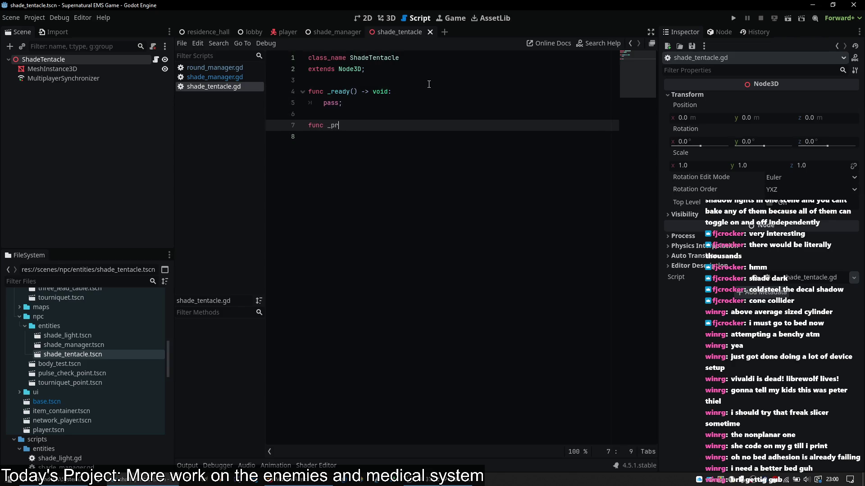
{"action": "type", "text": "() -> void:"}
{"action": "key", "text": "Return"}
{"action": "type", "text": "if "}
{"action": "type", "text": "not mult"}
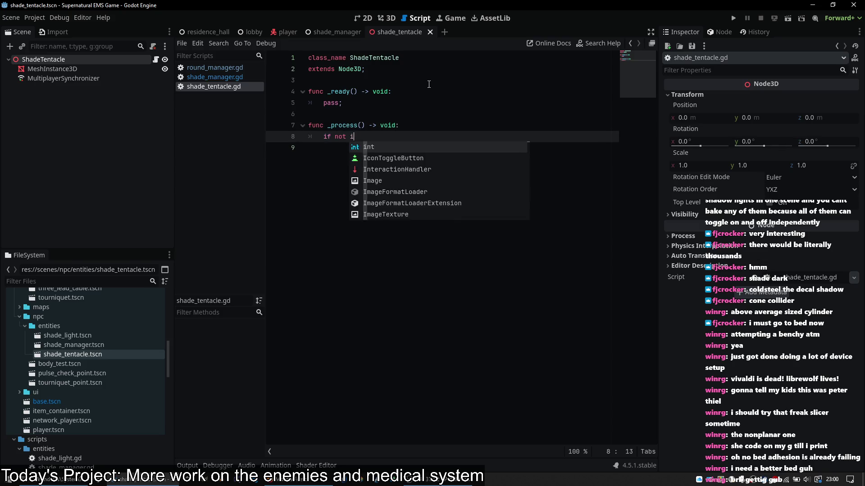
{"action": "type", "text": "iplayer.is_server"}
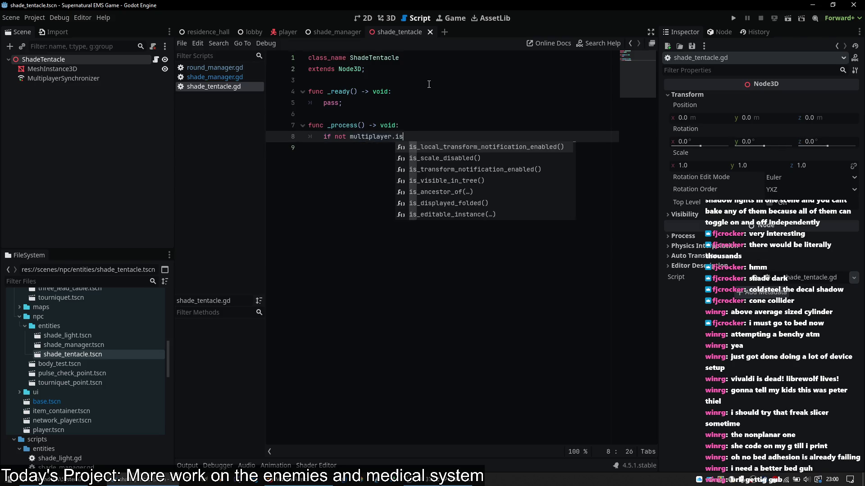
{"action": "type", "text": "():"}
{"action": "key", "text": "Return"}
{"action": "type", "text": "return;"}
Give _ready the same server-only early return, save, and start a transform line.
{"action": "key", "text": "Up"}
{"action": "key", "text": "Up"}
{"action": "key", "text": "Up"}
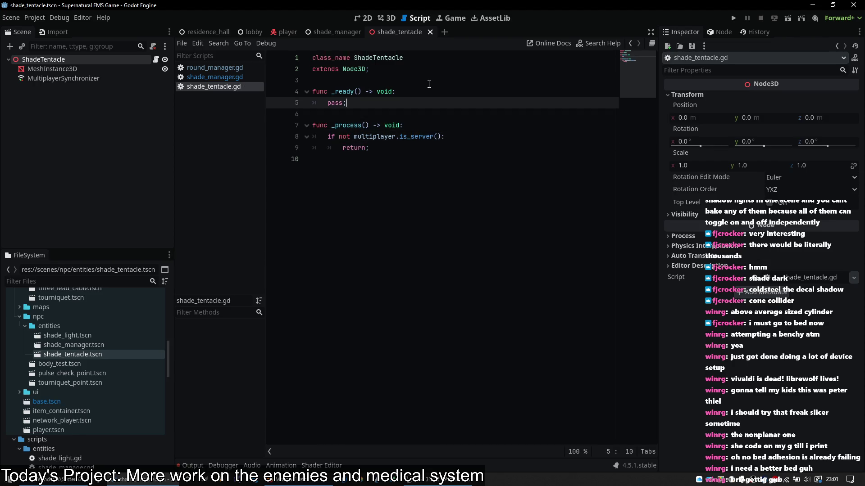
{"action": "key", "text": "BackSpace"}
{"action": "key", "text": "BackSpace"}
{"action": "key", "text": "BackSpace"}
{"action": "type", "text": "if not multiplayer.is_"}
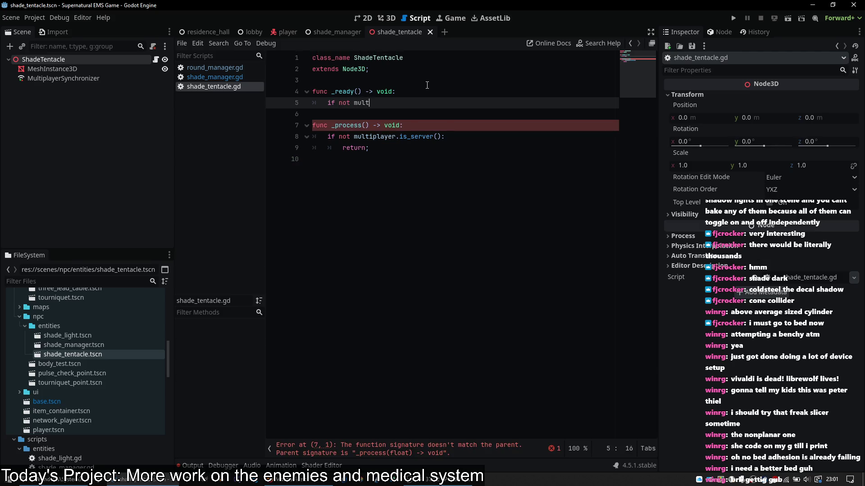
{"action": "type", "text": "server():"}
{"action": "key", "text": "Return"}
{"action": "type", "text": "retrun"}
{"action": "key", "text": "BackSpace"}
{"action": "key", "text": "BackSpace"}
{"action": "key", "text": "BackSpace"}
{"action": "type", "text": "urn;"}
{"action": "key", "text": "Return"}
{"action": "key", "text": "ctrl+s"}
{"action": "key", "text": "BackSpace"}
{"action": "key", "text": "Return"}
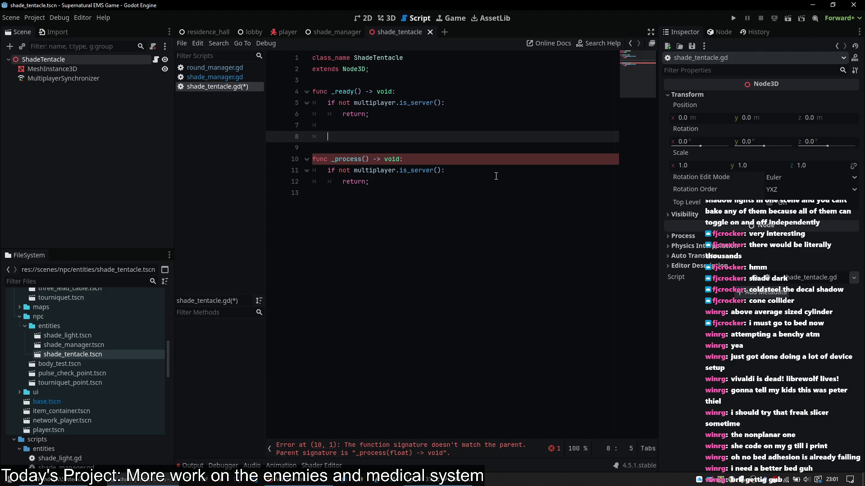
{"action": "type", "text": "transform."}
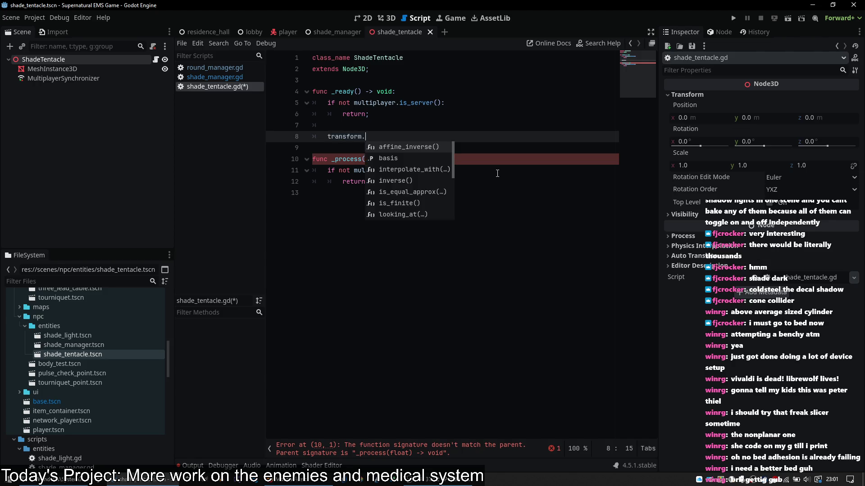
{"action": "type", "text": "sca"}
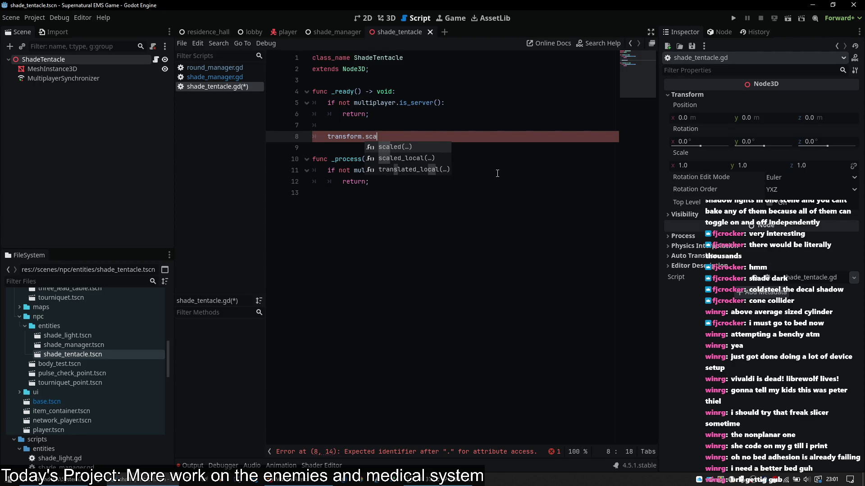
Replace the transform attempt in _ready with 'scale = Vector3.ONE * 0.01;'.
{"action": "key", "text": "BackSpace"}
{"action": "key", "text": "BackSpace"}
{"action": "key", "text": "BackSpace"}
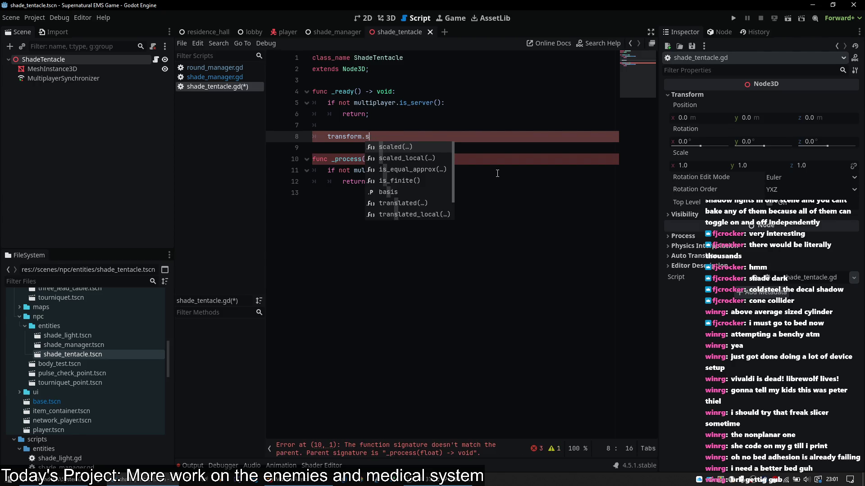
{"action": "type", "text": "basis.scal"}
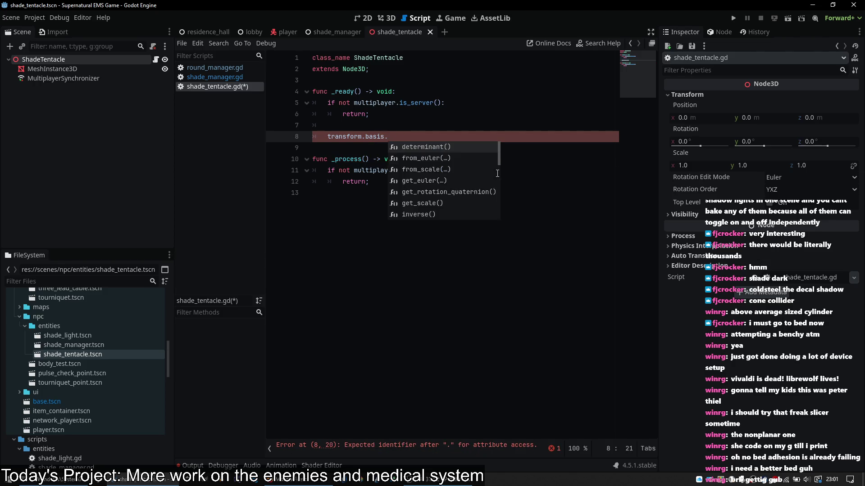
{"action": "key", "text": "Down"}
{"action": "key", "text": "Down"}
{"action": "key", "text": "Down"}
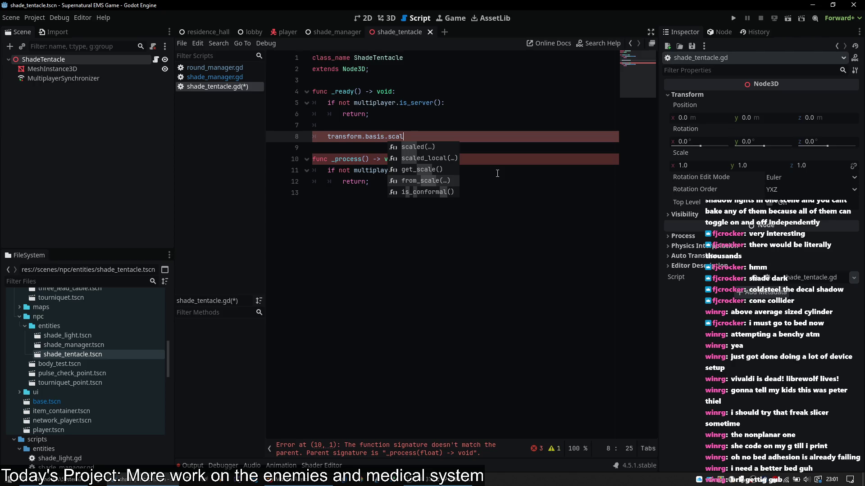
{"action": "key", "text": "ctrl+BackSpace"}
{"action": "key", "text": "ctrl+BackSpace"}
{"action": "key", "text": "ctrl+BackSpace"}
{"action": "type", "text": "scale"}
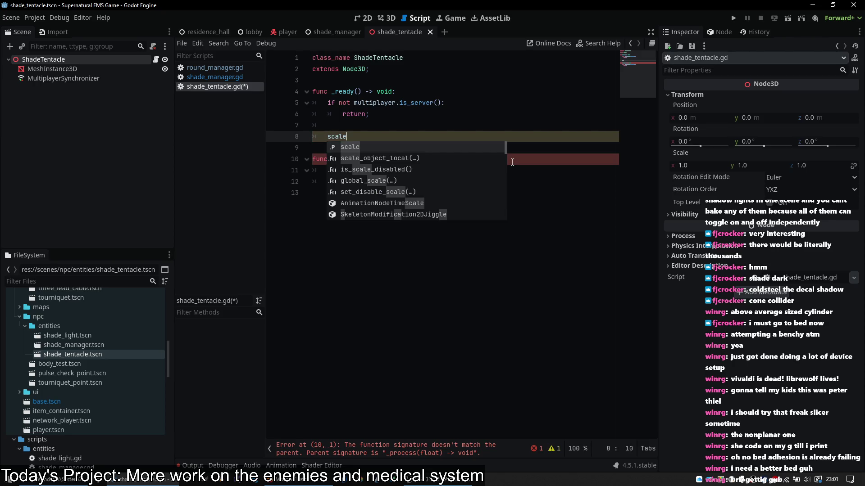
{"action": "key", "text": "Escape"}
{"action": "mouse_move", "coordinate": [342, 138]}
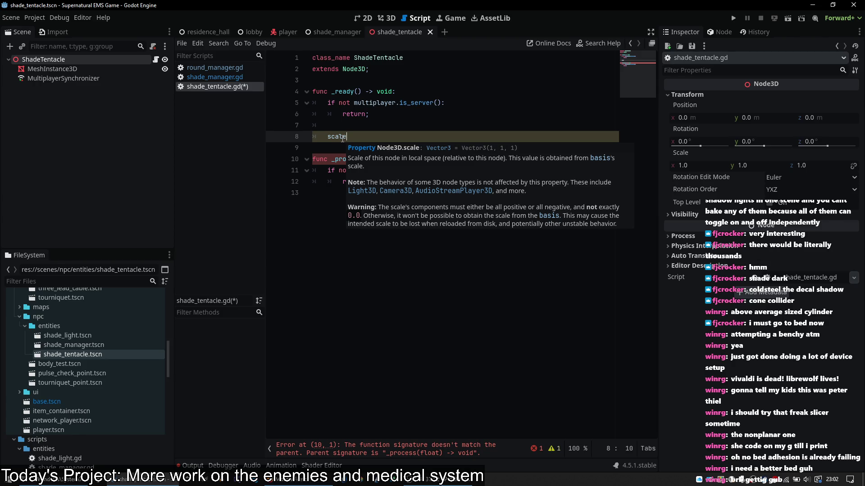
{"action": "type", "text": "= Vector"}
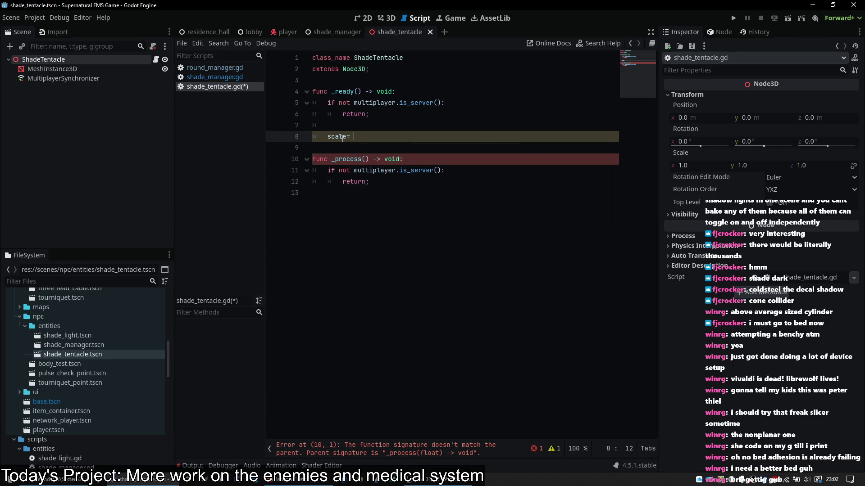
{"action": "type", "text": "3.ONE * "}
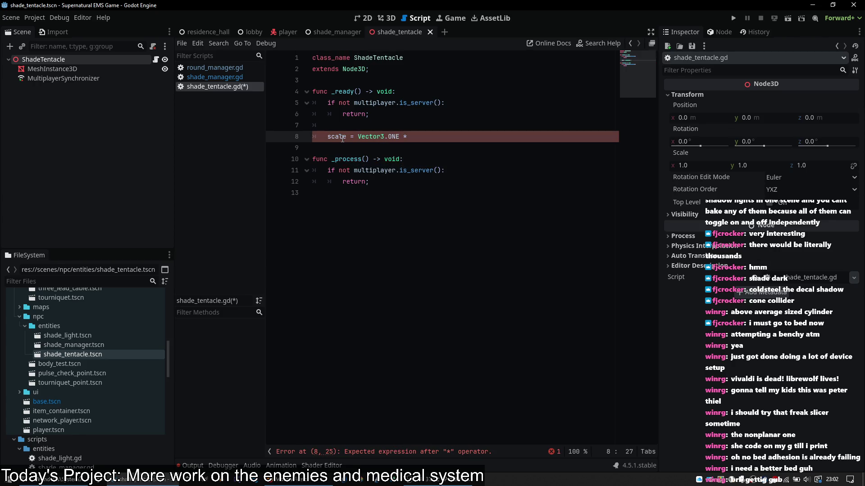
{"action": "type", "text": "0.01"}
{"action": "type", "text": ";"}
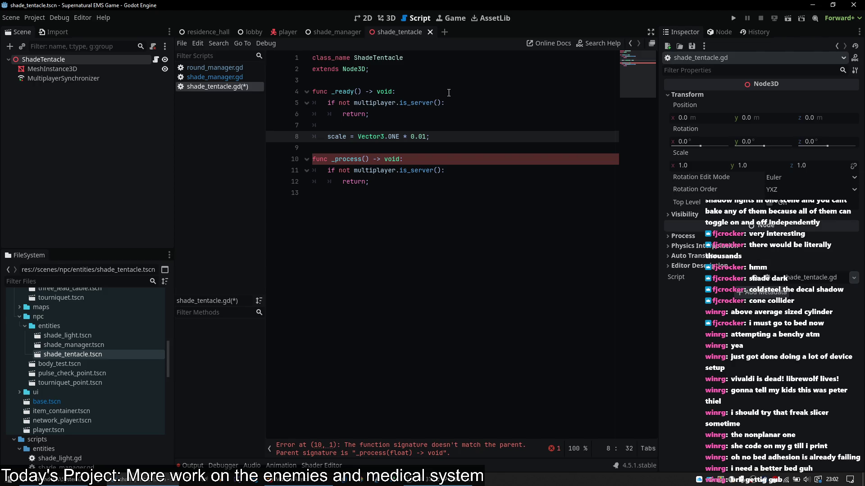
{"action": "left_click", "coordinate": [411, 70]}
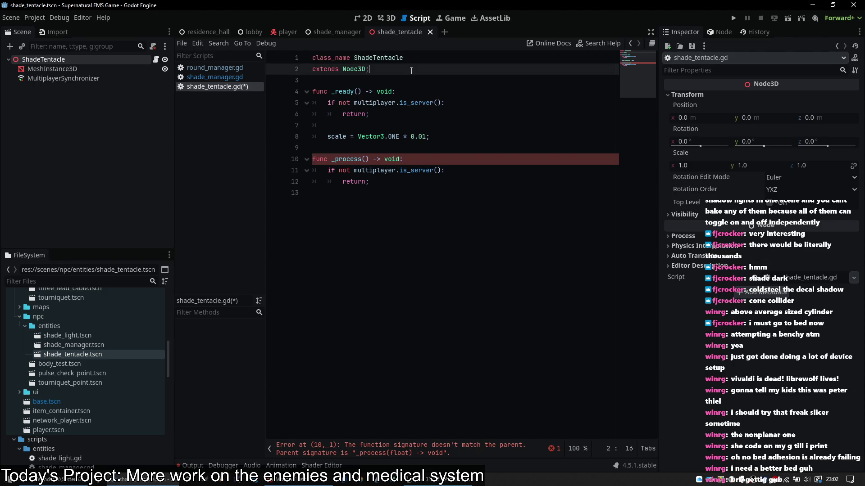
Declare var growth_rate: float below the header, change it from 1 to 5, and save.
{"action": "key", "text": "Return"}
{"action": "key", "text": "Return"}
{"action": "type", "text": "var g"}
{"action": "type", "text": "rowt"}
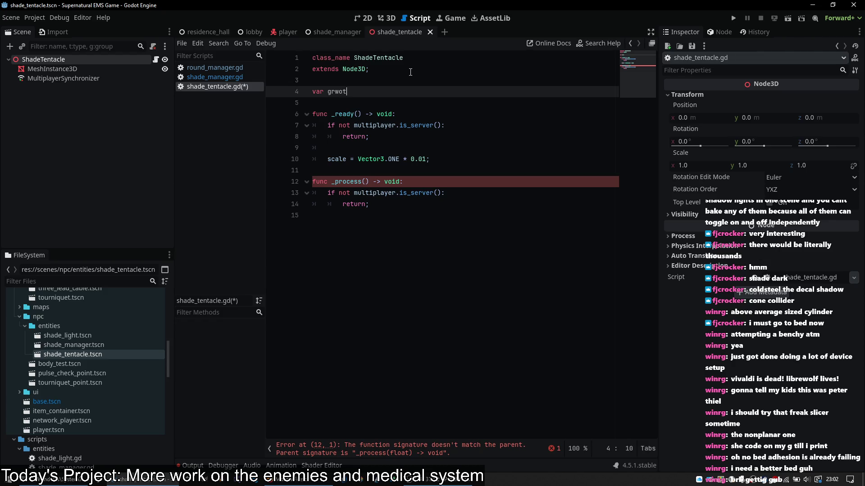
{"action": "type", "text": "h_rate:"}
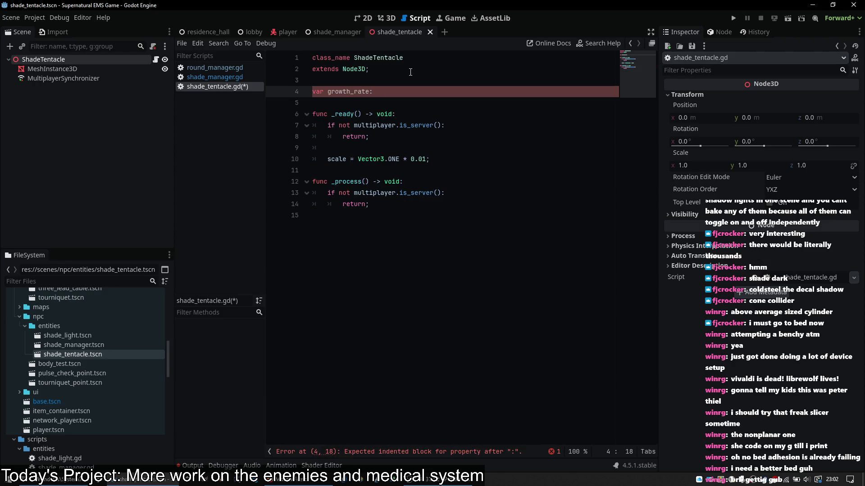
{"action": "type", "text": "float = "}
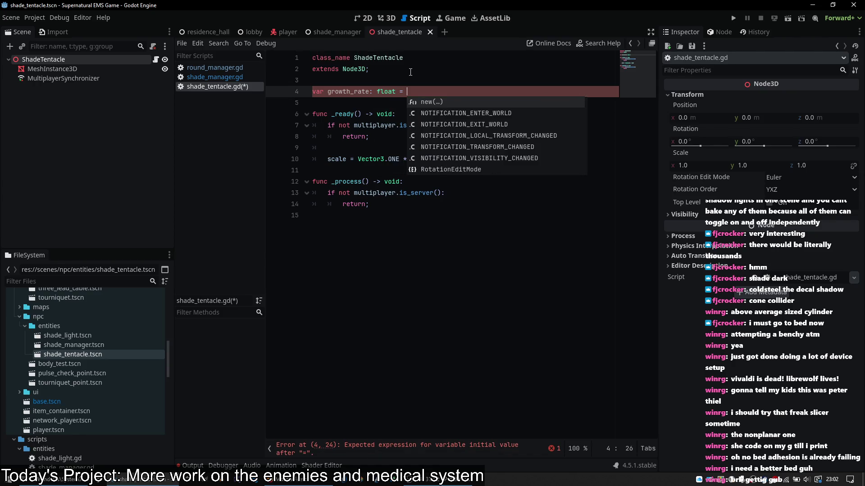
{"action": "type", "text": "1;"}
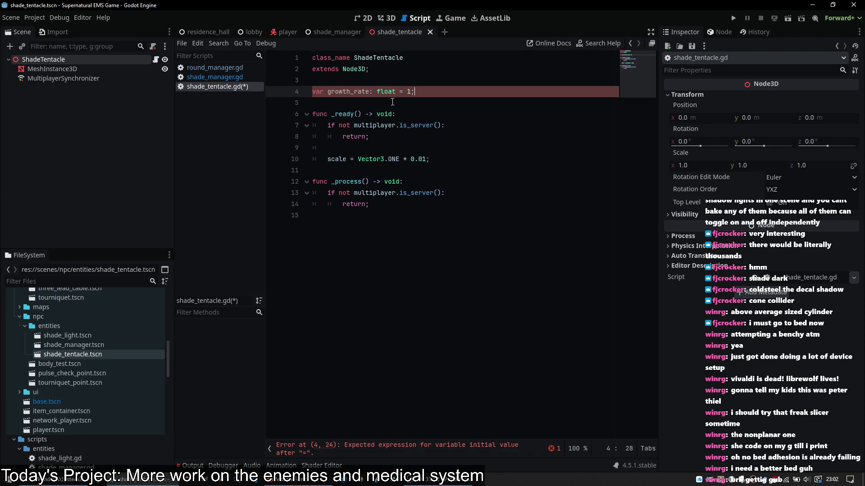
{"action": "key", "text": "ctrl+s"}
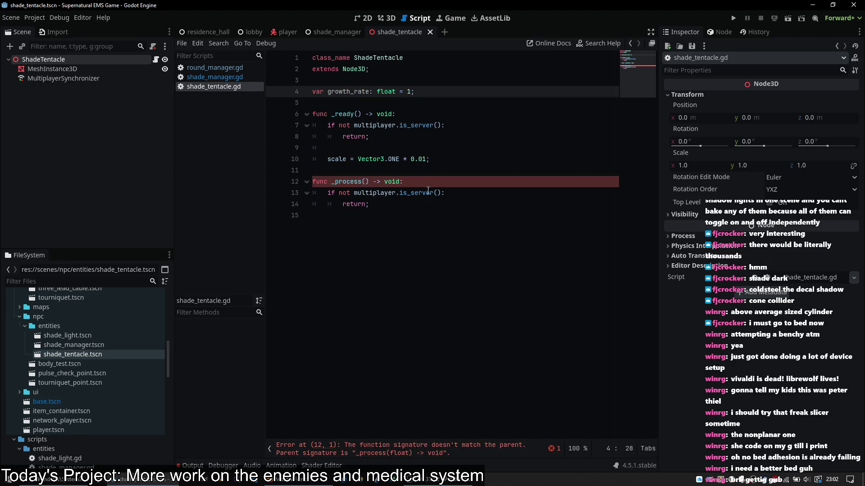
{"action": "mouse_move", "coordinate": [428, 190]}
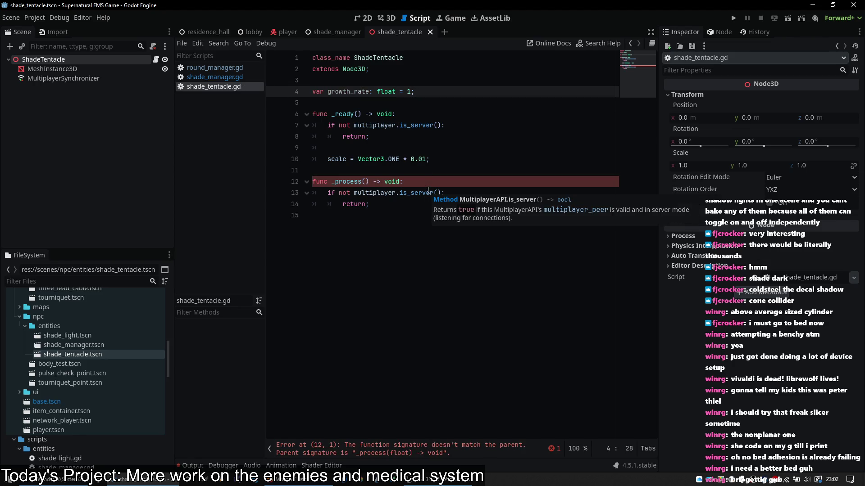
{"action": "key", "text": "BackSpace"}
{"action": "key", "text": "BackSpace"}
{"action": "type", "text": "5;"}
{"action": "key", "text": "ctrl+s"}
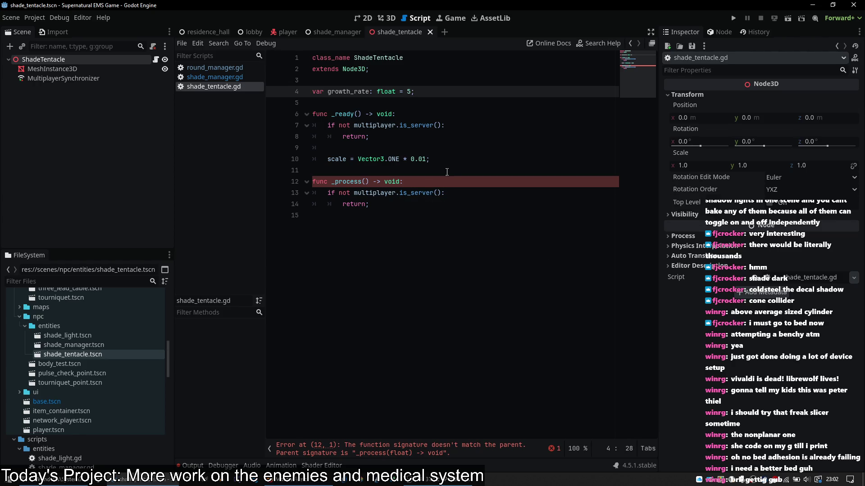
Start a 'var horizontal: float' line at the end of _process.
{"action": "left_click", "coordinate": [504, 194]}
{"action": "key", "text": "Down"}
{"action": "key", "text": "Return"}
{"action": "key", "text": "BackSpace"}
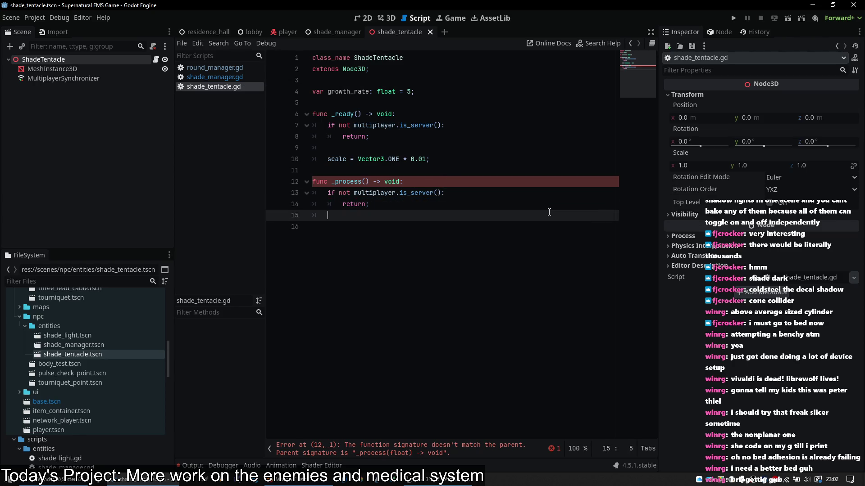
{"action": "key", "text": "Return"}
{"action": "type", "text": "scale = Vect"}
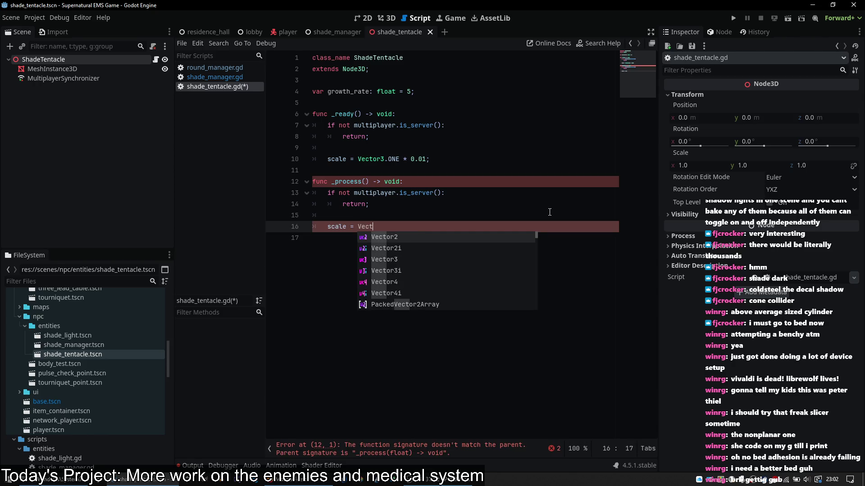
{"action": "key", "text": "ctrl+BackSpace"}
{"action": "key", "text": "ctrl+BackSpace"}
{"action": "key", "text": "ctrl+BackSpace"}
{"action": "type", "text": "var x"}
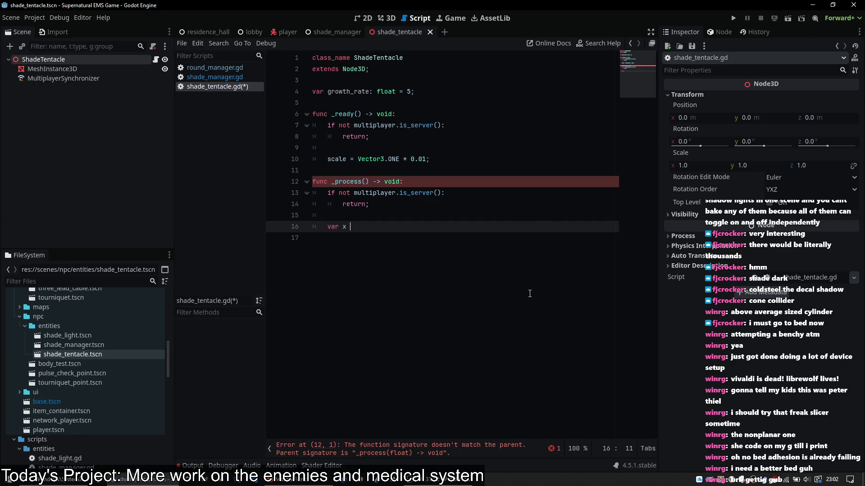
{"action": "key", "text": "BackSpace"}
{"action": "key", "text": "BackSpace"}
{"action": "type", "text": "horizontal"}
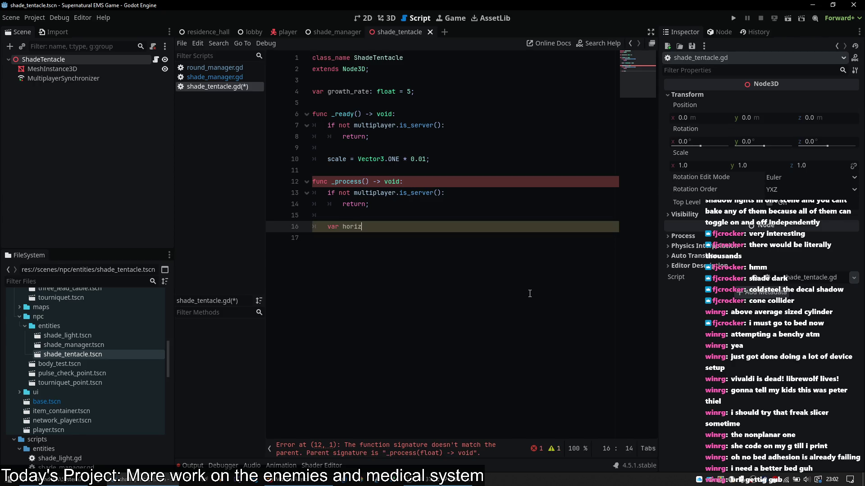
{"action": "type", "text": ": float ="}
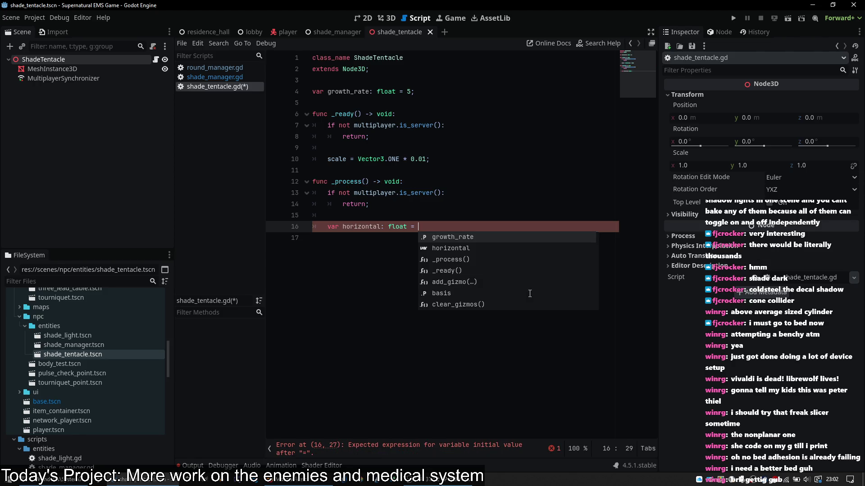
{"action": "left_click", "coordinate": [455, 90]}
{"action": "key", "text": "Return"}
{"action": "key", "text": "Return"}
Add a _time_since_start counter starting at 0.0 and save.
{"action": "type", "text": "var "}
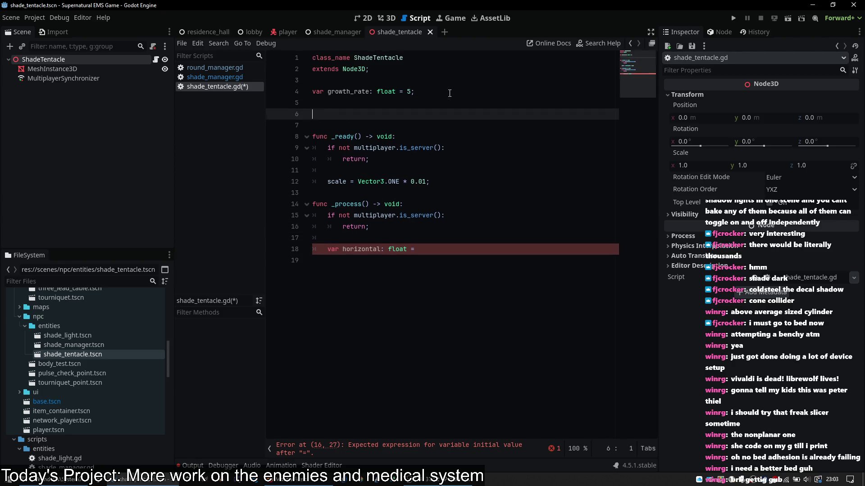
{"action": "type", "text": "time_since_start ="}
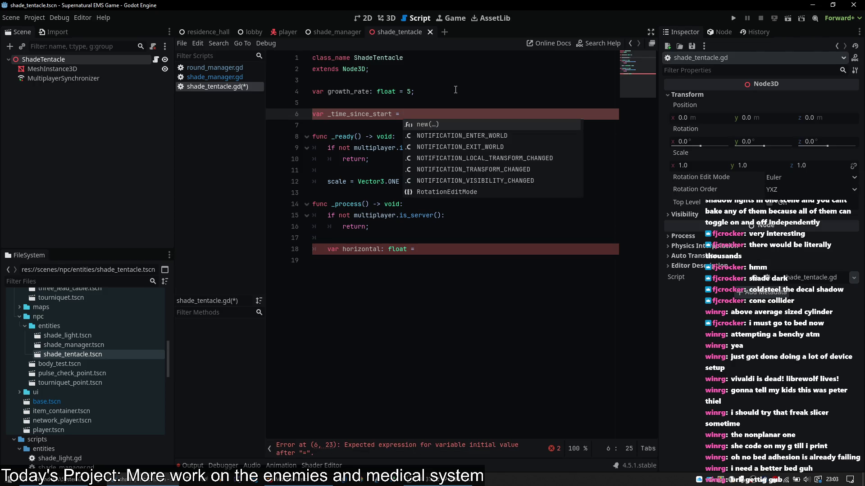
{"action": "type", "text": "0;"}
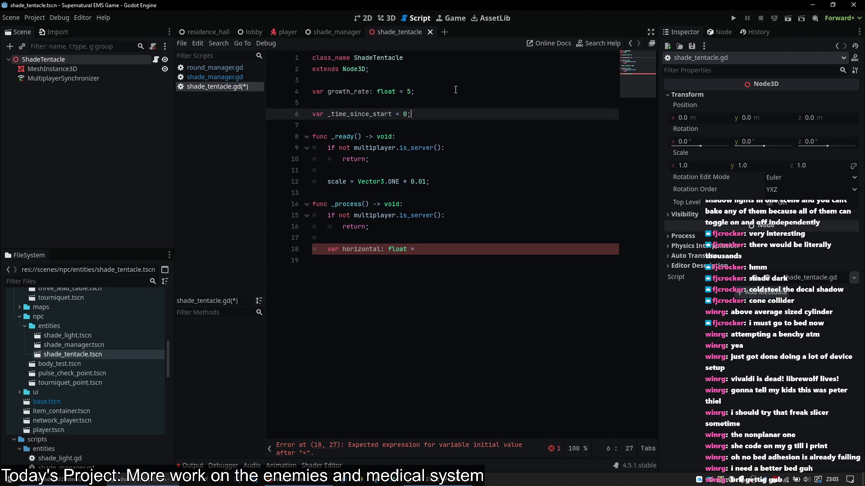
{"action": "type", "text": "0"}
{"action": "key", "text": "ctrl+s"}
{"action": "left_click", "coordinate": [447, 171]}
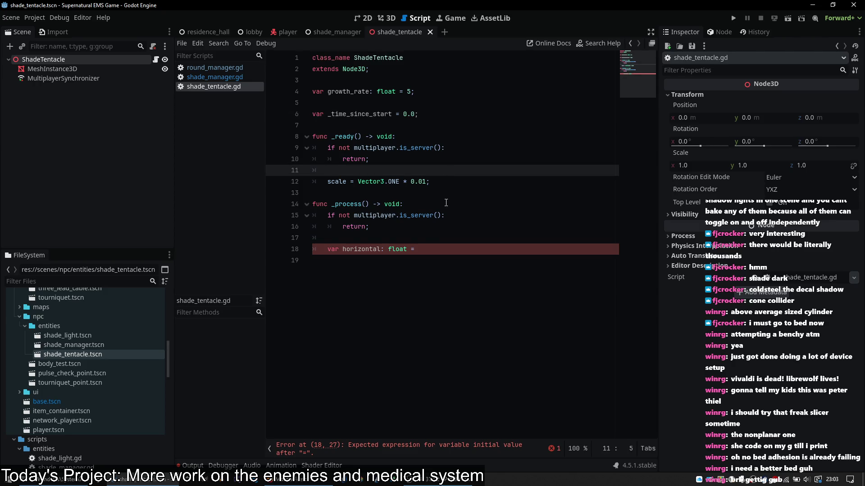
{"action": "left_click", "coordinate": [382, 229]}
{"action": "key", "text": "Return"}
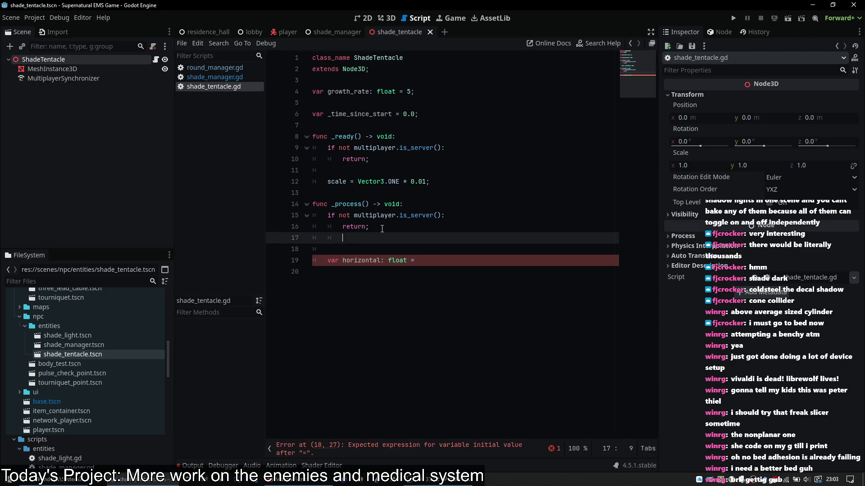
{"action": "left_click", "coordinate": [441, 92]}
{"action": "key", "text": "Return"}
{"action": "type", "text": "var start"}
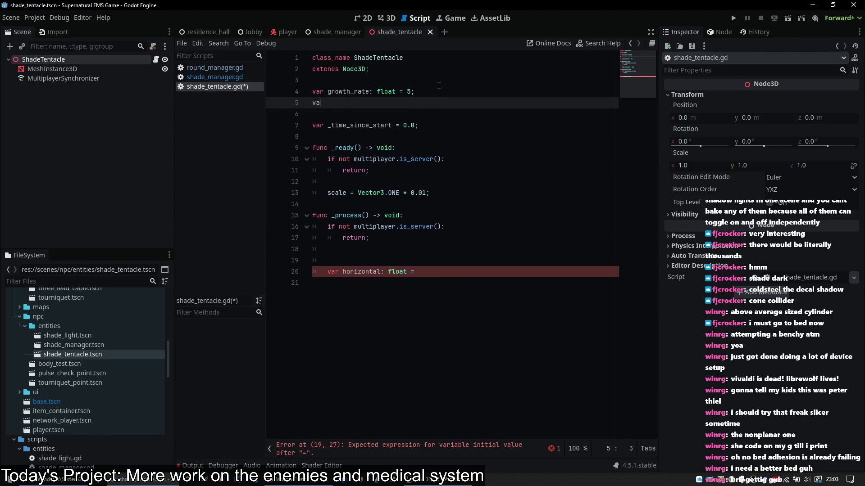
{"action": "type", "text": "int"}
{"action": "type", "text": "size: f"}
{"action": "type", "text": "loat = 0.01;"}
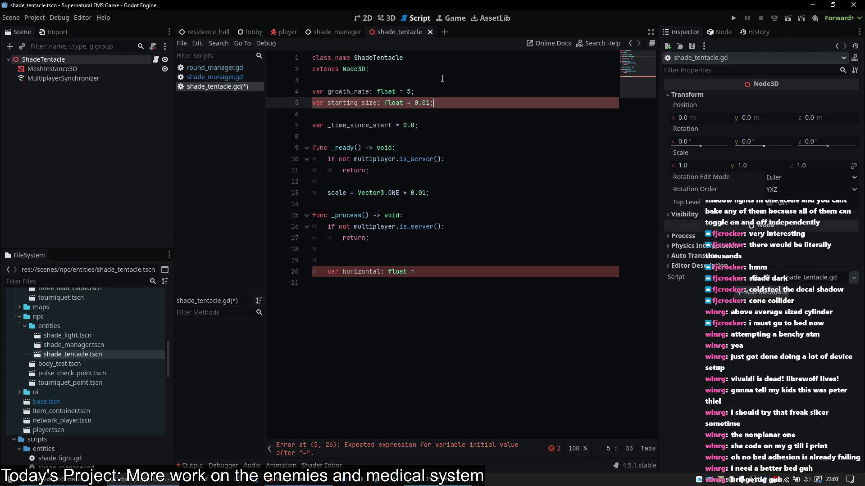
{"action": "key", "text": "Up"}
{"action": "key", "text": "Up"}
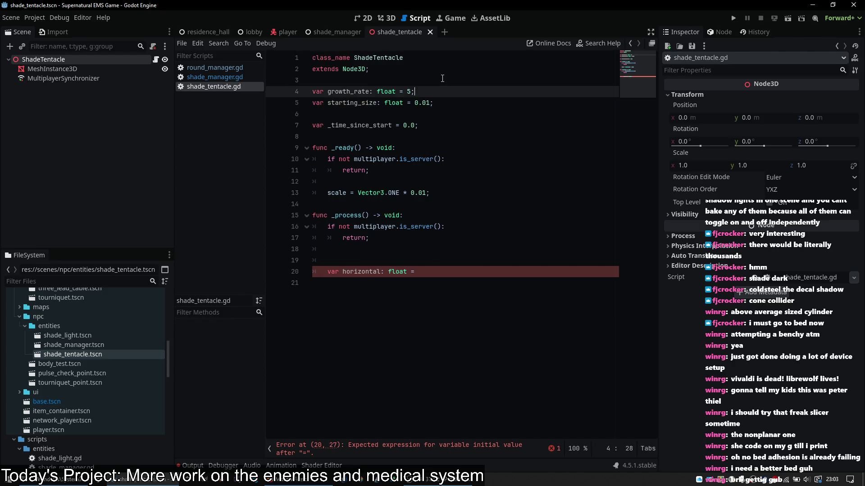
{"action": "key", "text": "Return"}
{"action": "type", "text": "@export"}
{"action": "key", "text": "Down"}
{"action": "key", "text": "End"}
{"action": "key", "text": "Return"}
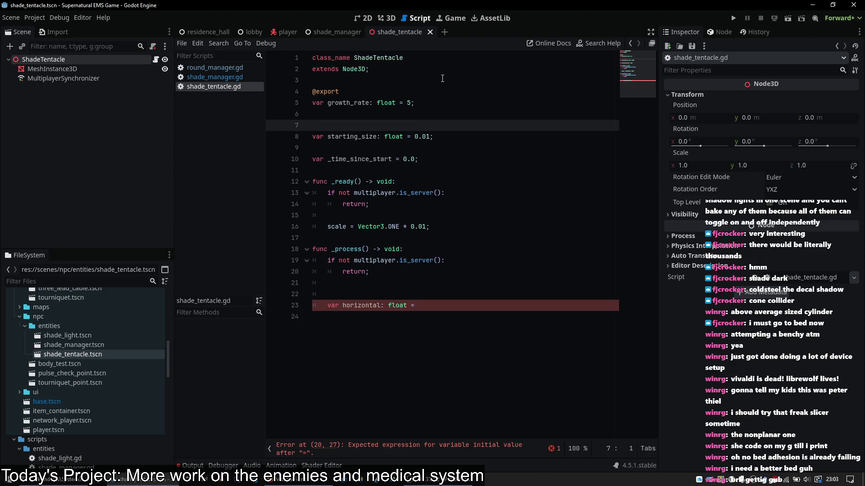
{"action": "type", "text": "@export"}
Add an exported 'var damage: float = 30' below starting_size and save.
{"action": "left_click", "coordinate": [479, 137]}
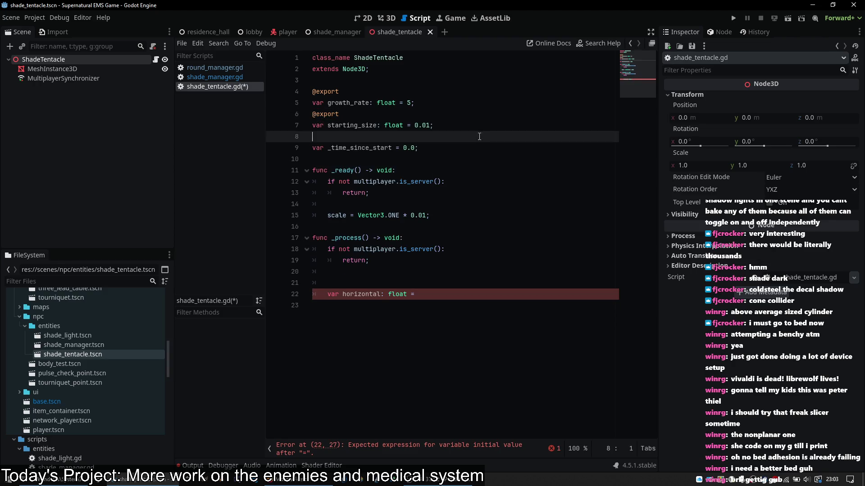
{"action": "left_click", "coordinate": [467, 151]}
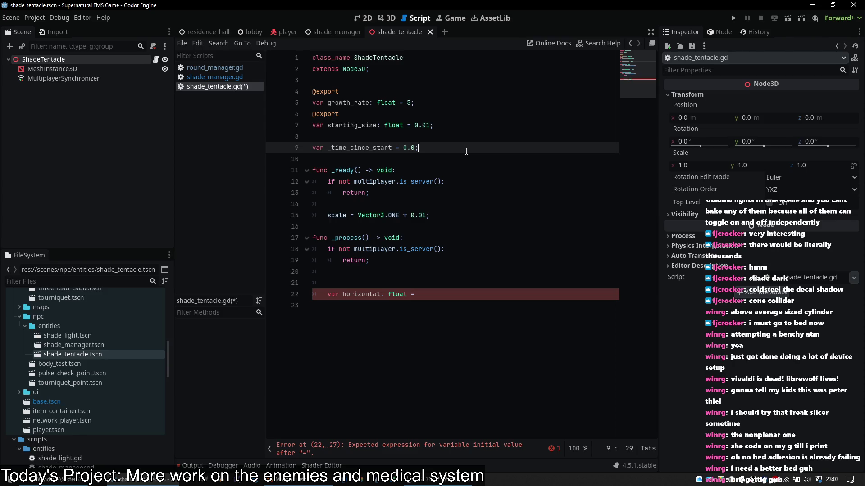
{"action": "left_click", "coordinate": [450, 128]}
{"action": "key", "text": "Return"}
{"action": "type", "text": "@export"}
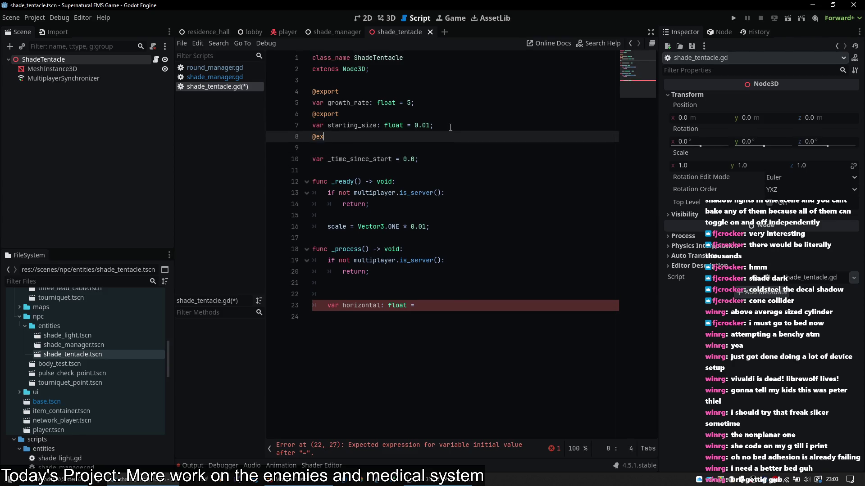
{"action": "key", "text": "Return"}
{"action": "type", "text": "var damage: f"}
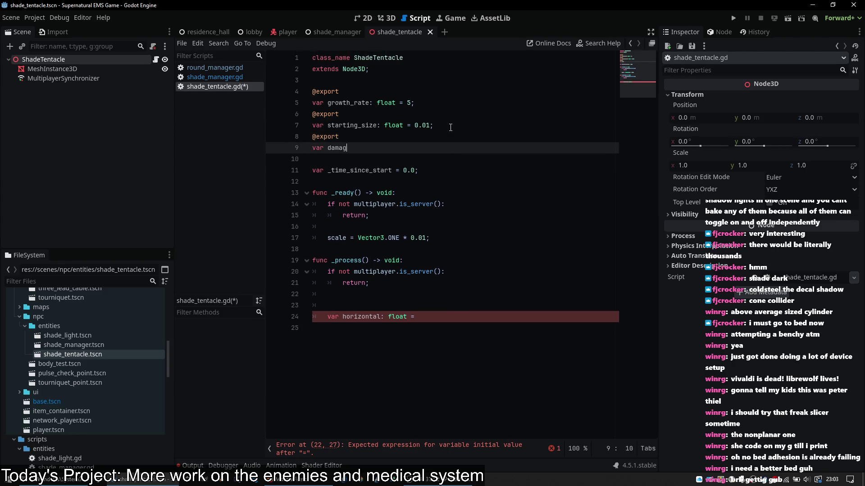
{"action": "type", "text": "loat = 30;"}
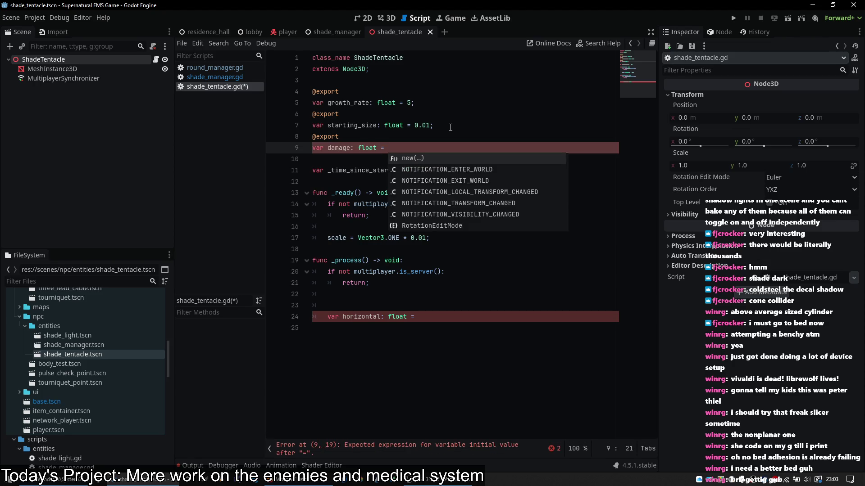
{"action": "key", "text": "ctrl+s"}
{"action": "key", "text": "Down"}
{"action": "key", "text": "Down"}
{"action": "key", "text": "Down"}
{"action": "key", "text": "Up"}
{"action": "key", "text": "Up"}
{"action": "key", "text": "Up"}
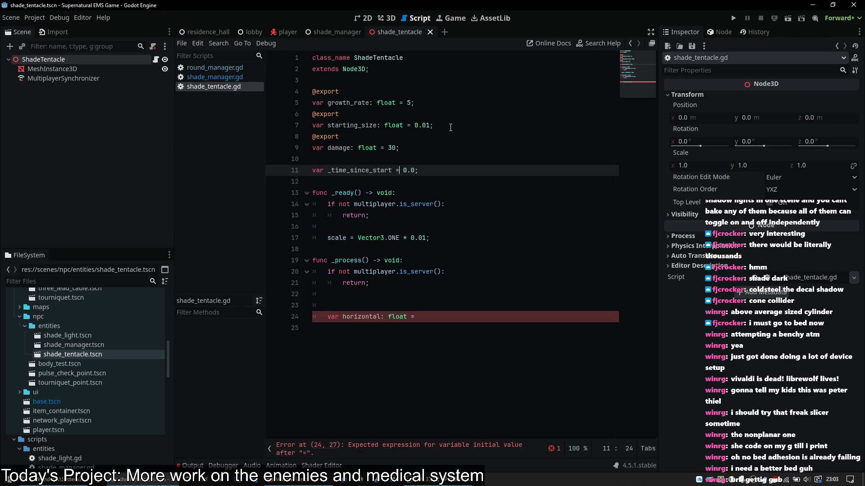
{"action": "key", "text": "Down"}
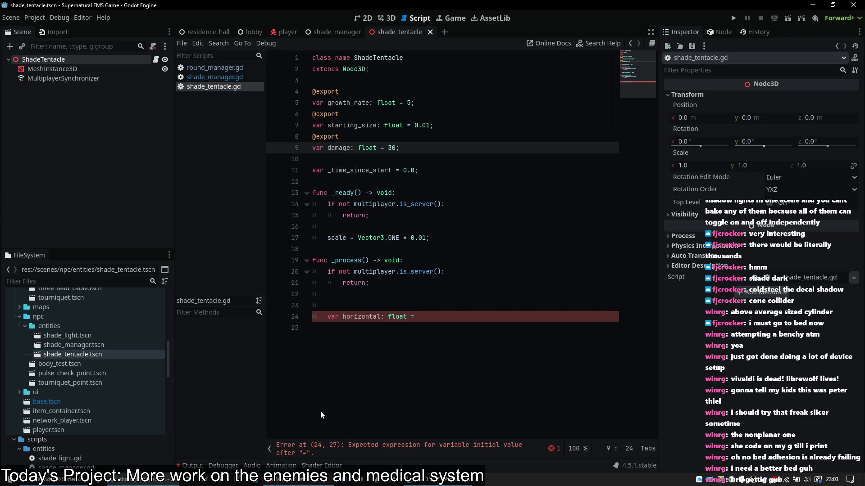
{"action": "left_click", "coordinate": [448, 170]}
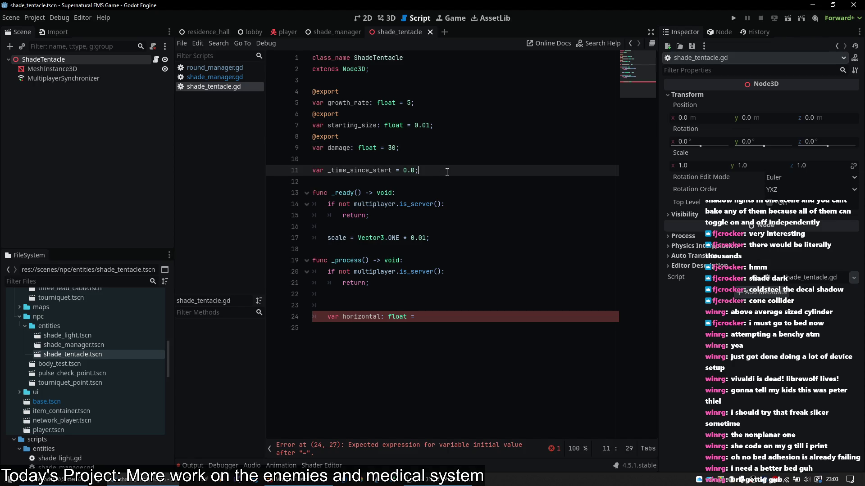
{"action": "triple_click", "coordinate": [441, 316]}
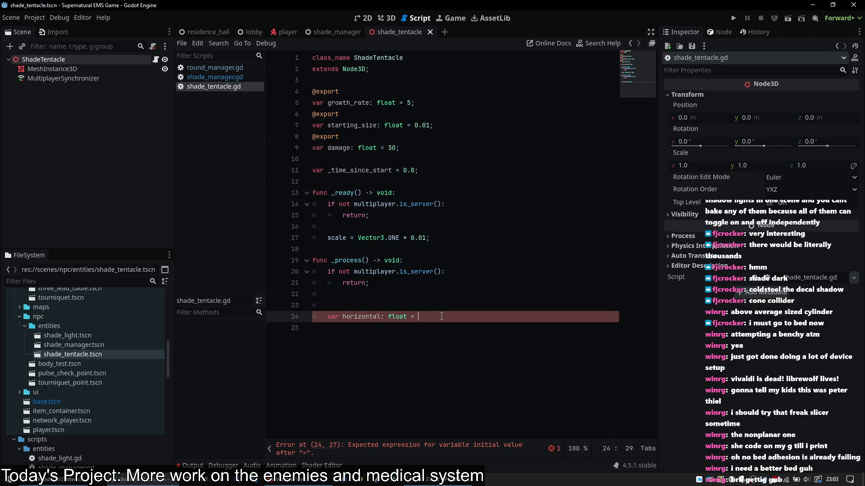
Make _process add delta to _time_since_start each frame (_time_since_start += delta;).
{"action": "key", "text": "BackSpace"}
{"action": "type", "text": "time_"}
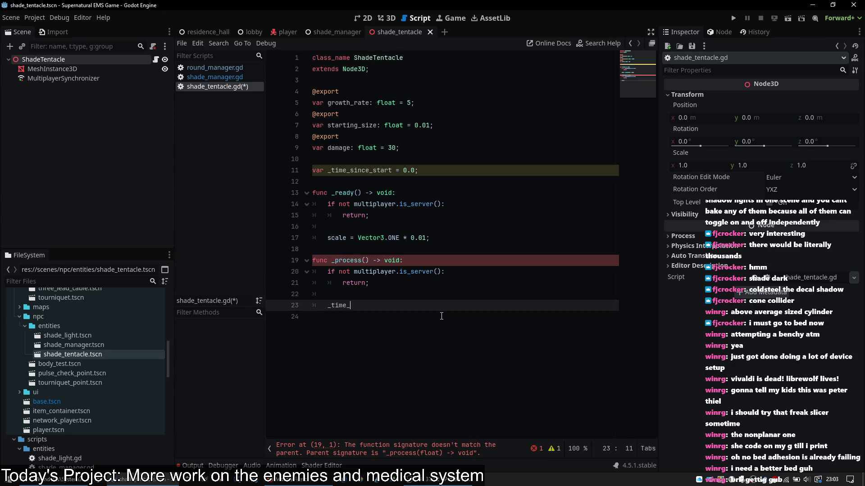
{"action": "key", "text": "Return"}
{"action": "type", "text": "+= dea"}
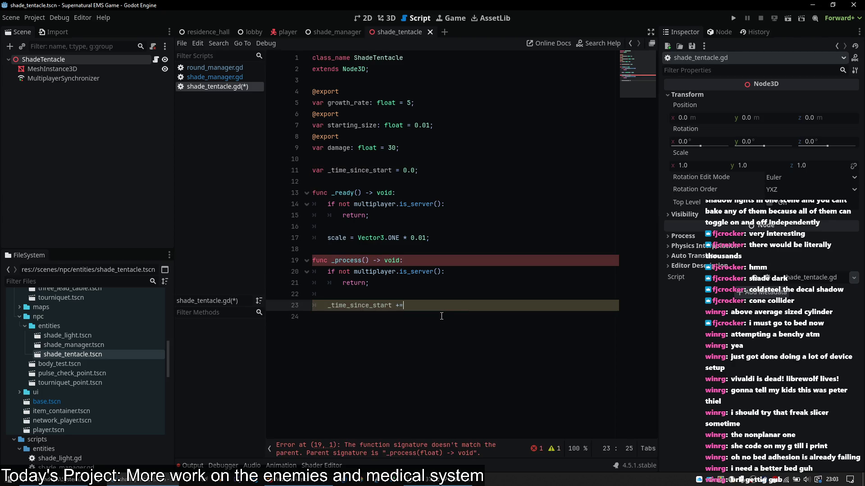
{"action": "key", "text": "BackSpace"}
{"action": "type", "text": "lta;"}
Give the _process function a delta: float parameter.
{"action": "left_click", "coordinate": [372, 251]}
{"action": "left_click", "coordinate": [366, 261]}
{"action": "type", "text": "delta: float"}
{"action": "key", "text": "Down"}
{"action": "key", "text": "Down"}
{"action": "key", "text": "Down"}
{"action": "key", "text": "Down"}
Declare var horizontal: float = 0.0; inside _process and save the script.
{"action": "key", "text": "End"}
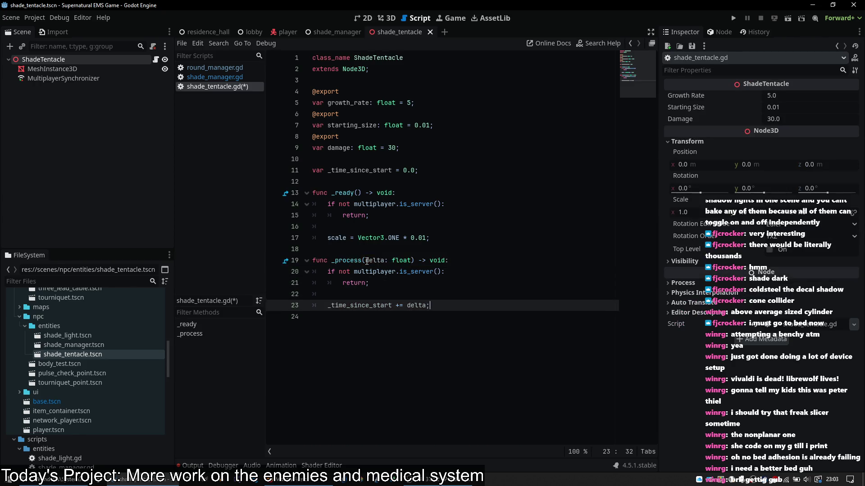
{"action": "key", "text": "Return"}
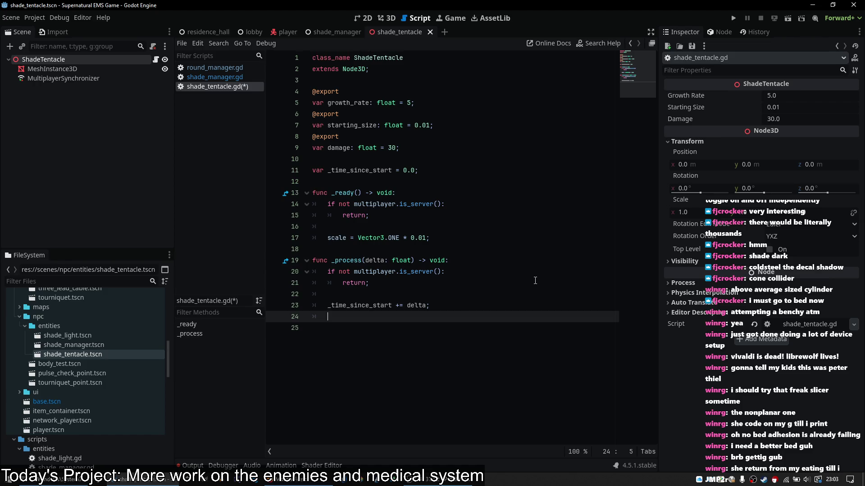
{"action": "type", "text": "var"}
{"action": "key", "text": "Escape"}
{"action": "type", "text": "horizontal:"}
{"action": "type", "text": " float = 0.0;"}
{"action": "key", "text": "ctrl+s"}
Declare var _hit_players: Array[int] = []; below _time_since_start and save.
{"action": "left_click", "coordinate": [438, 165]}
{"action": "key", "text": "Return"}
{"action": "key", "text": "Return"}
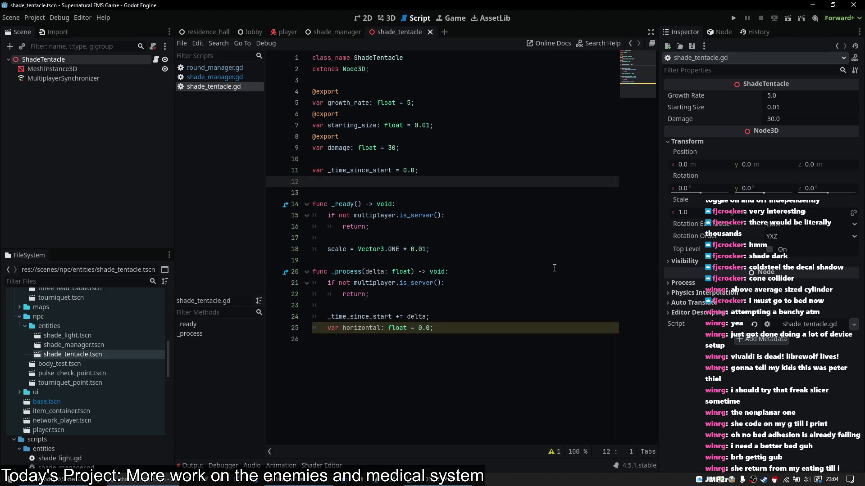
{"action": "type", "text": "var"}
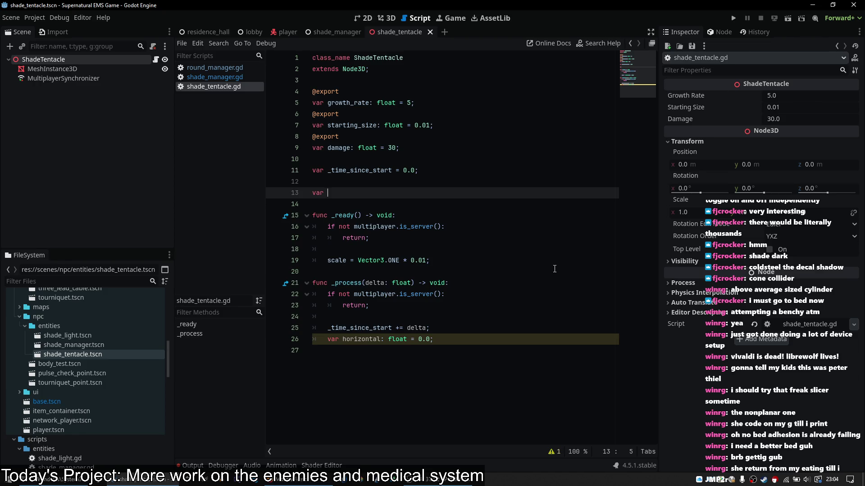
{"action": "left_click", "coordinate": [559, 270]}
{"action": "left_click", "coordinate": [459, 194]}
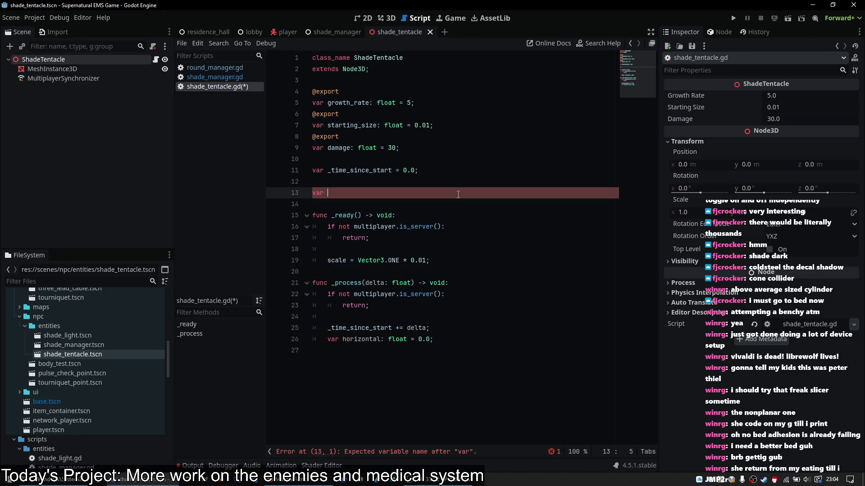
{"action": "type", "text": "_hit_players: float"}
{"action": "key", "text": "BackSpace"}
{"action": "key", "text": "BackSpace"}
{"action": "key", "text": "BackSpace"}
{"action": "type", "text": "Array["}
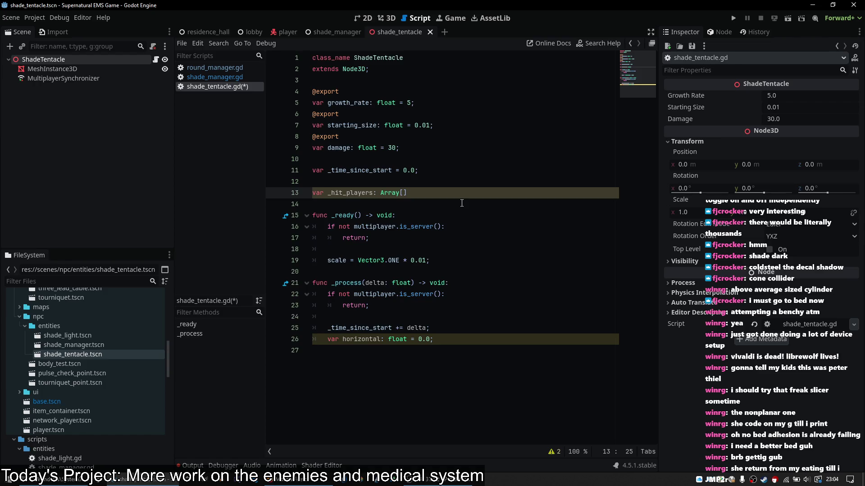
{"action": "type", "text": "int] = [];"}
{"action": "key", "text": "ctrl+s"}
{"action": "left_click", "coordinate": [426, 173]}
{"action": "left_click", "coordinate": [451, 330]}
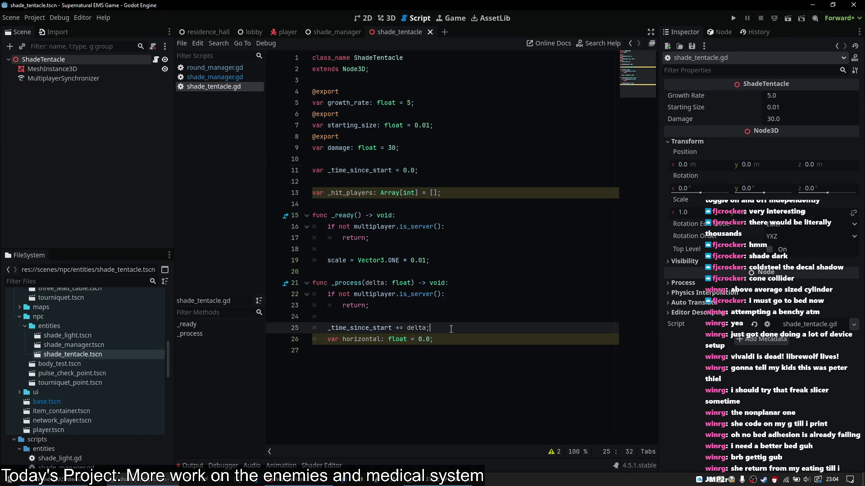
{"action": "key", "text": "Down"}
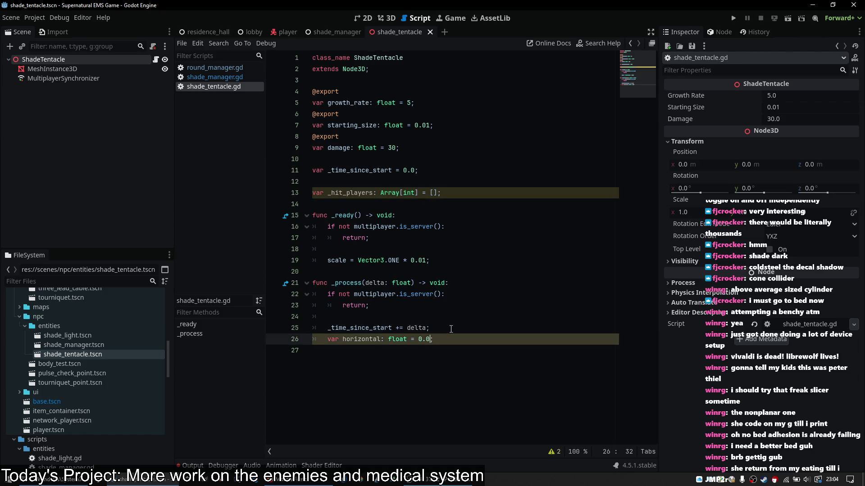
Replace horizontal's 0.0 with a clampf call starting from starting_size + _time_since_start.
{"action": "key", "text": "BackSpace"}
{"action": "type", "text": "cl"}
{"action": "key", "text": "Right"}
{"action": "type", "text": "p"}
{"action": "type", "text": "ampf"}
{"action": "key", "text": "Return"}
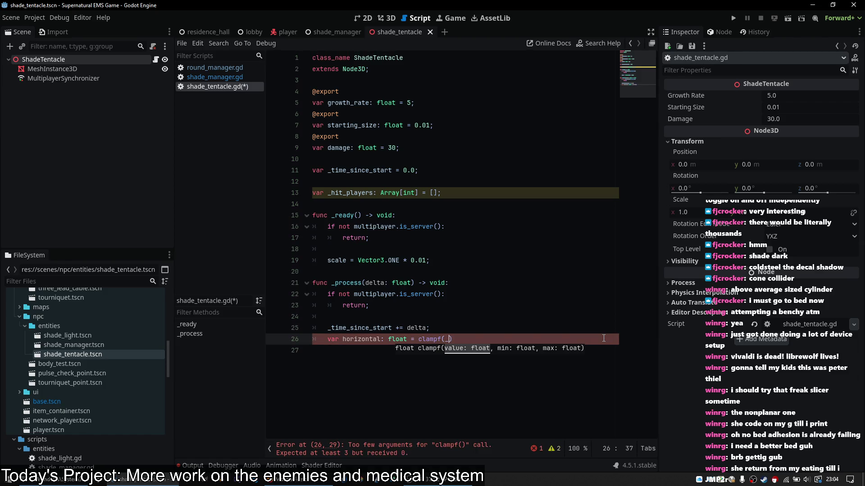
{"action": "type", "text": "starting_size "}
{"action": "type", "text": "+ _time"}
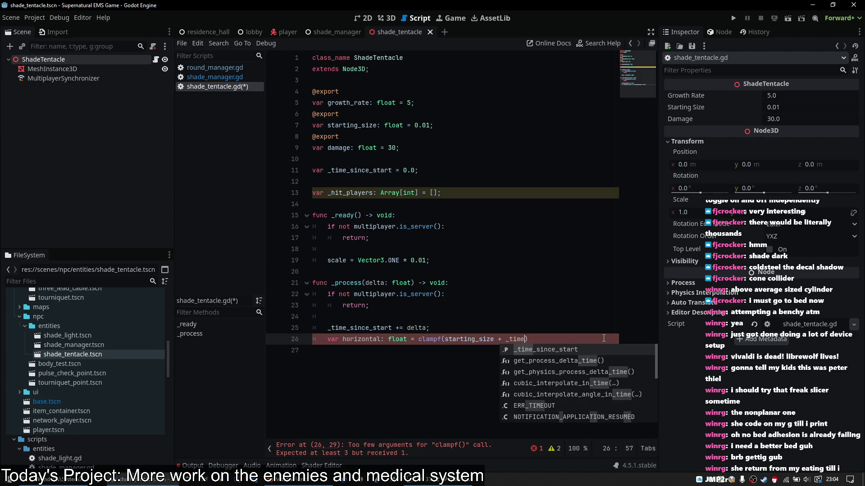
{"action": "key", "text": "Return"}
Insert a line above computing starting_size + _time_since_start * growth_rate;.
{"action": "key", "text": "ctrl+shift+Return"}
{"action": "type", "text": "var horizontal: fl"}
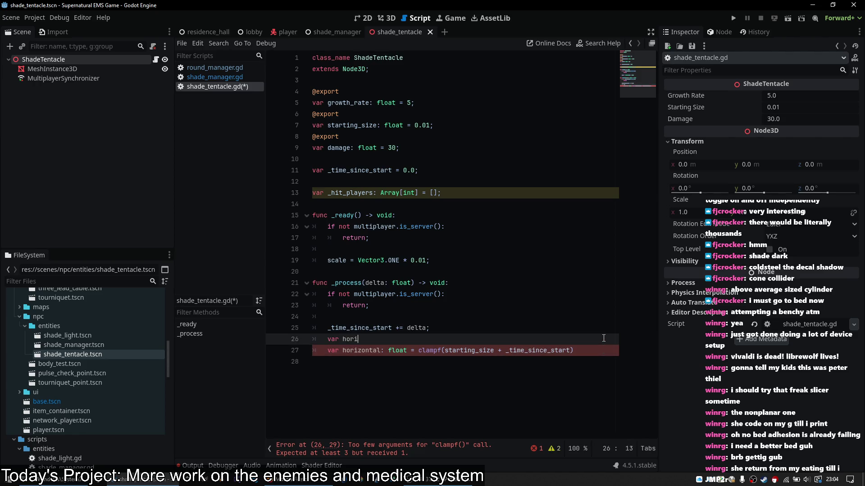
{"action": "type", "text": "oat = starting_size"}
{"action": "key", "text": "BackSpace"}
{"action": "type", "text": "_time_since_start * "}
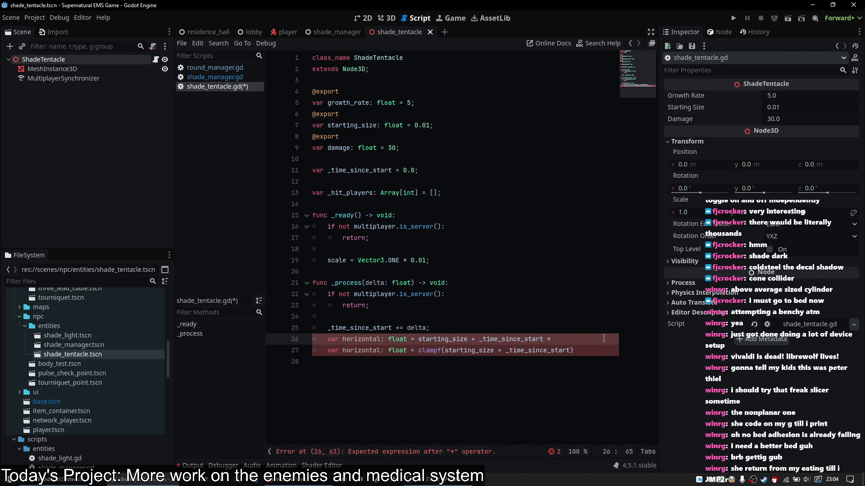
{"action": "type", "text": "growt"}
{"action": "key", "text": "Return"}
{"action": "type", "text": ";"}
Retype the clampf call on the horizontal line.
{"action": "key", "text": "Down"}
{"action": "left_click", "coordinate": [414, 350], "text": "shift"}
{"action": "type", "text": "clamp"}
{"action": "key", "text": "Return"}
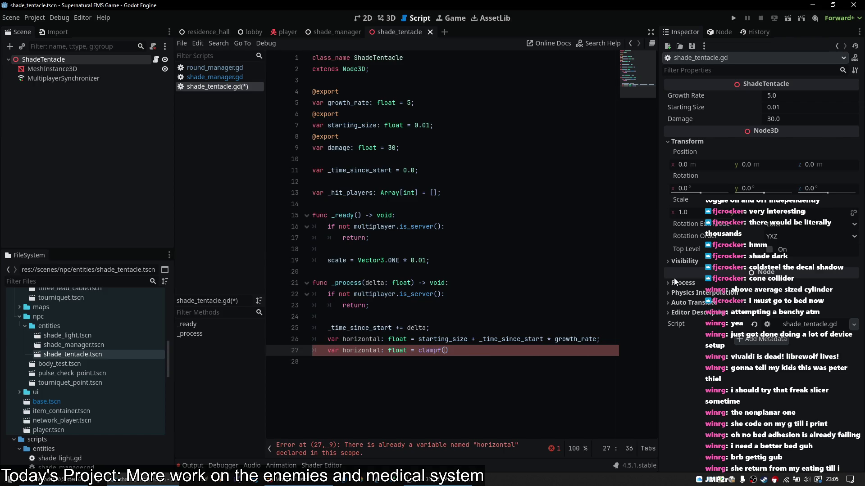
Rename the new growth variable on line 26 to size: float.
{"action": "double_click", "coordinate": [355, 342]}
{"action": "type", "text": "scale"}
{"action": "key", "text": "Down"}
{"action": "key", "text": "End"}
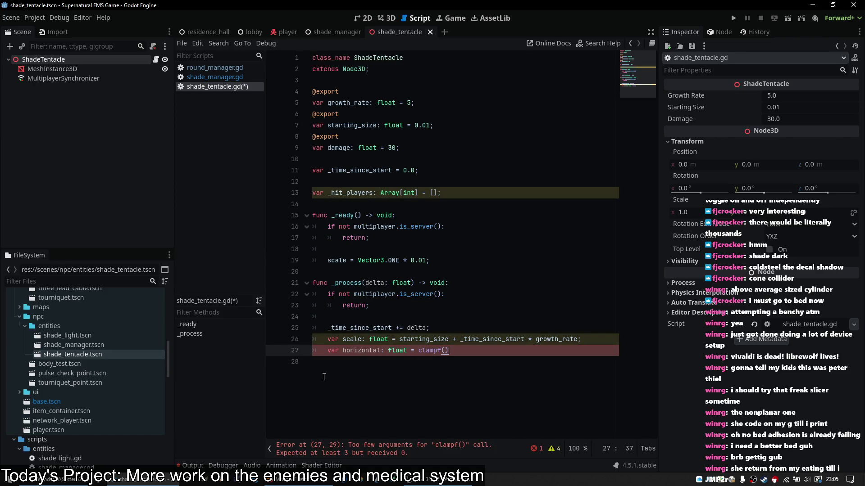
{"action": "left_click", "coordinate": [354, 340]}
{"action": "key", "text": "Delete"}
{"action": "key", "text": "Delete"}
{"action": "key", "text": "Delete"}
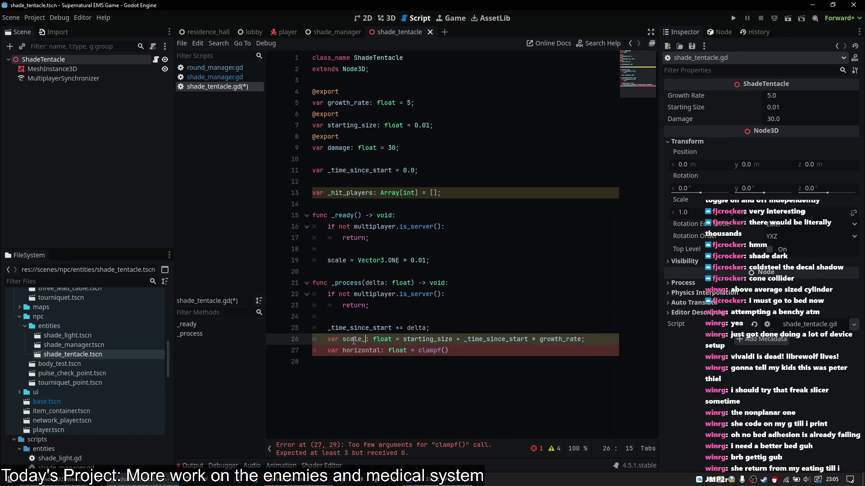
{"action": "key", "text": "BackSpace"}
{"action": "type", "text": "ize:"}
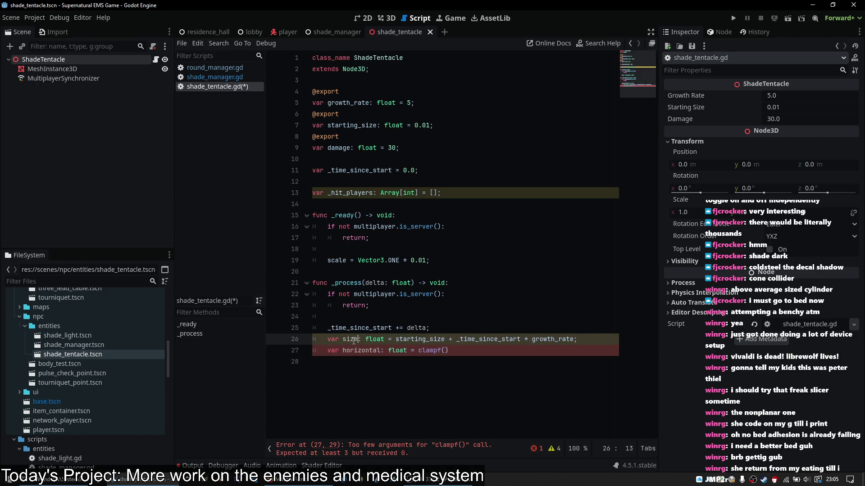
{"action": "key", "text": "Down"}
{"action": "key", "text": "End"}
Swap the clampf call for minf(size, as horizontal's value.
{"action": "type", "text": "size,"}
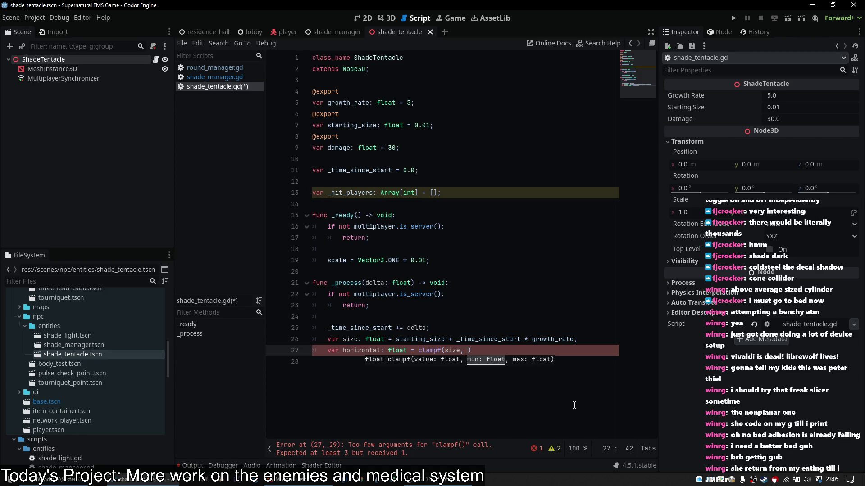
{"action": "key", "text": "BackSpace"}
{"action": "key", "text": "BackSpace"}
{"action": "key", "text": "BackSpace"}
{"action": "type", "text": "minf("}
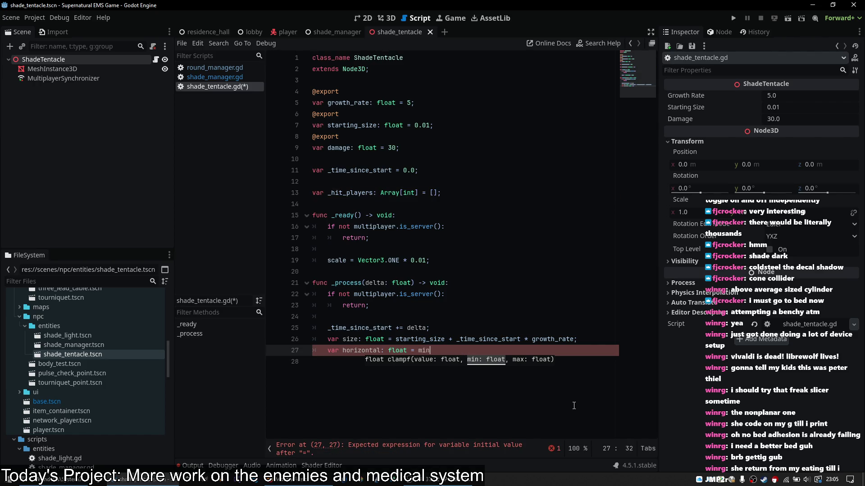
{"action": "type", "text": "size,"}
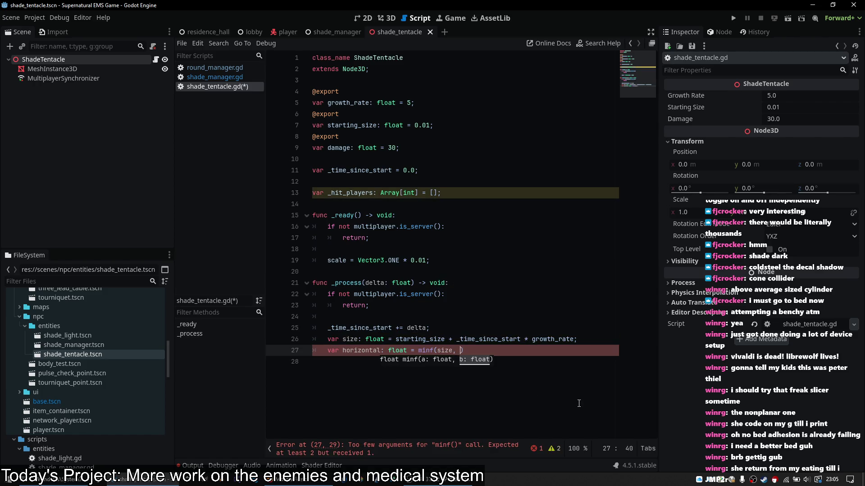
{"action": "left_click", "coordinate": [437, 148]}
{"action": "key", "text": "Return"}
{"action": "type", "text": "@export"}
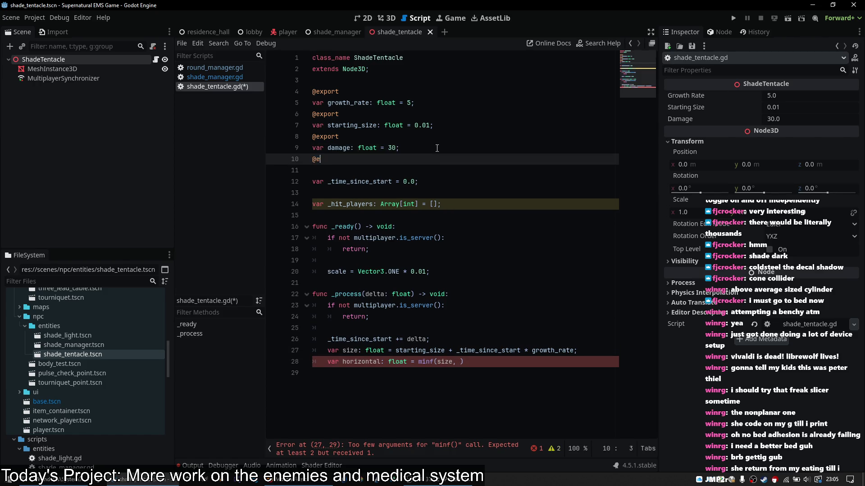
{"action": "key", "text": "Return"}
{"action": "type", "text": "var max_length:"}
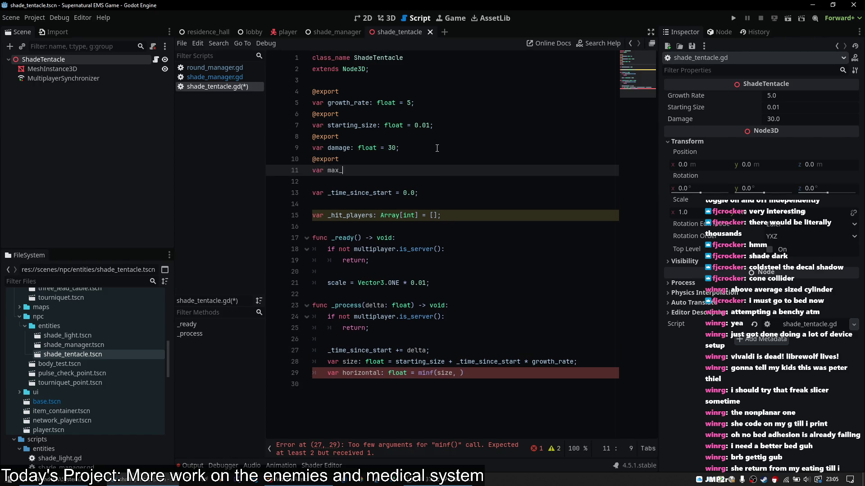
{"action": "type", "text": " float = 10;"}
{"action": "key", "text": "Return"}
{"action": "type", "text": "@export"}
{"action": "key", "text": "Return"}
{"action": "type", "text": "var max_"}
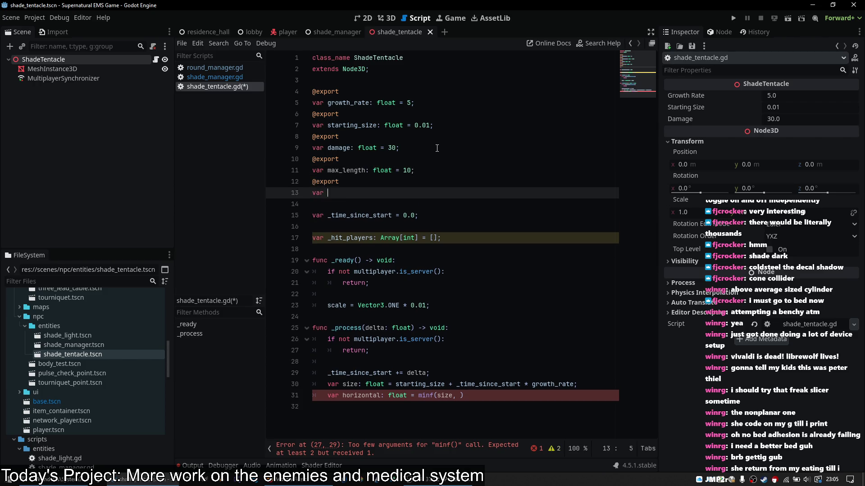
{"action": "type", "text": "width: float = 0."}
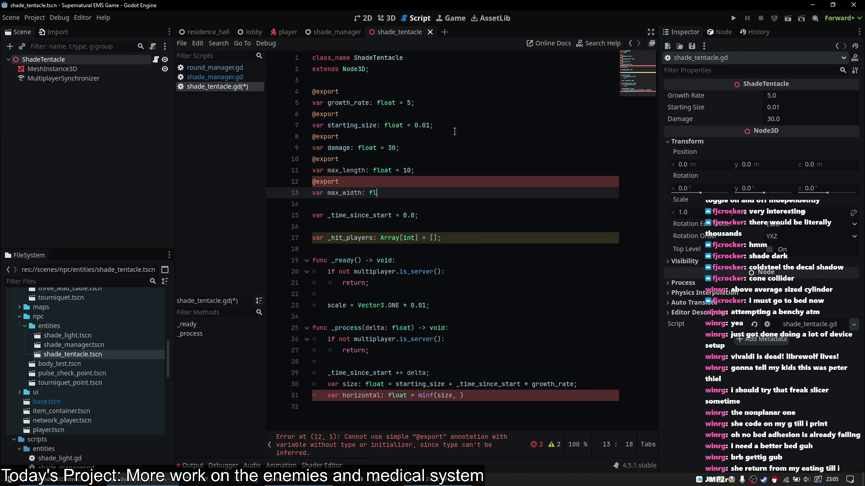
{"action": "type", "text": "5;"}
{"action": "key", "text": "ctrl+s"}
Finish minf(size, max_width); and add scale = Vector3(horizontal, size, horizontal);.
{"action": "left_click", "coordinate": [475, 396]}
{"action": "type", "text": "max_width);"}
{"action": "key", "text": "Return"}
{"action": "key", "text": "Return"}
{"action": "type", "text": "scale = Vector3(horizo"}
{"action": "type", "text": "l, size, horizontal"}
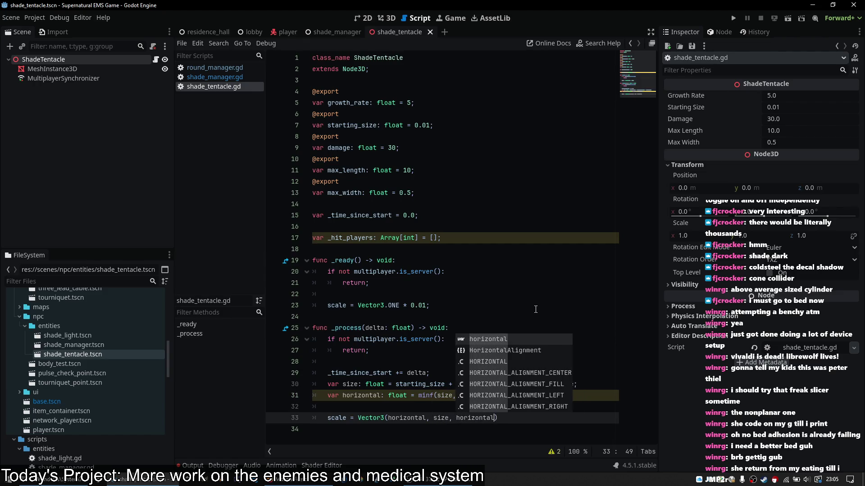
{"action": "key", "text": "Return"}
{"action": "key", "text": "End"}
{"action": "type", "text": ";"}
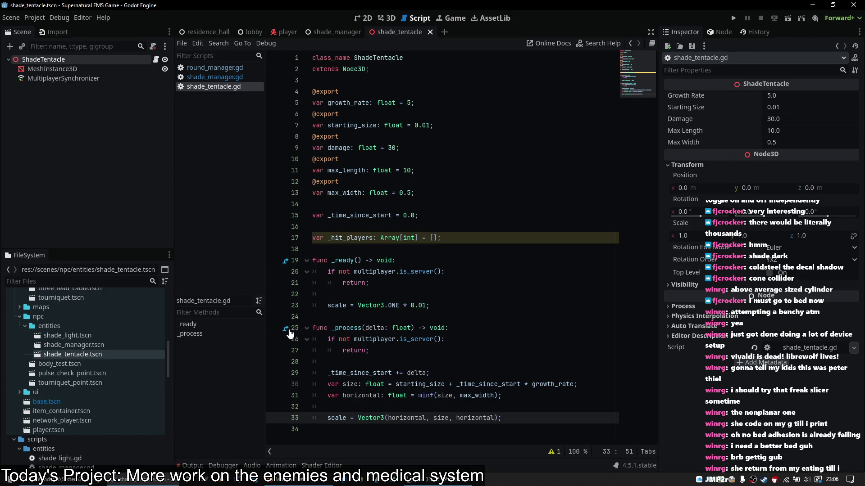
{"action": "left_click", "coordinate": [589, 383]}
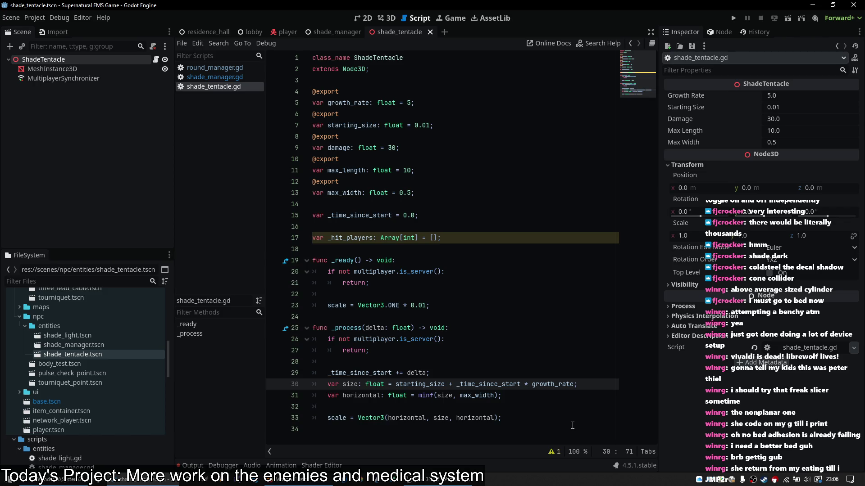
Declare 'var _retracting: bool = false;' below the _hit_players declaration.
{"action": "left_click", "coordinate": [456, 234]}
{"action": "key", "text": "Return"}
{"action": "type", "text": "var _retr"}
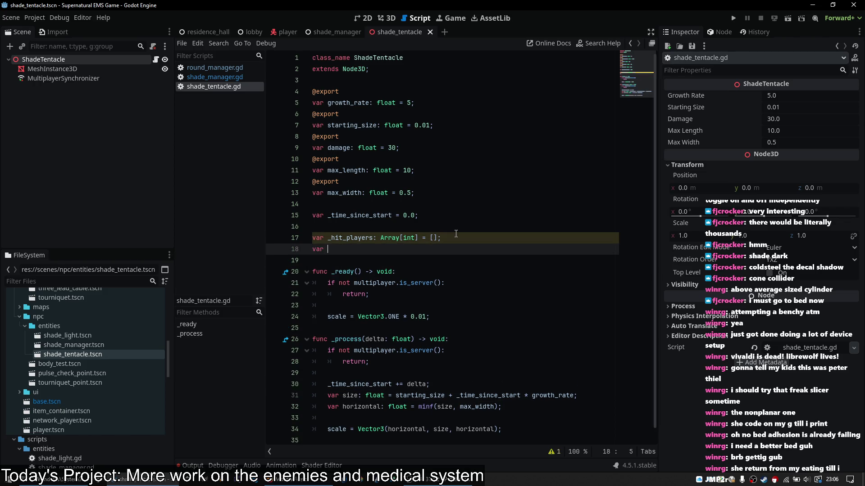
{"action": "type", "text": "acting: bool = "}
{"action": "type", "text": "0.0"}
{"action": "key", "text": "BackSpace"}
{"action": "type", "text": "false;"}
Add 'if _retracting: return;' after the server check in _process.
{"action": "scroll", "coordinate": [531, 277], "scroll_direction": "down", "scroll_amount": 1}
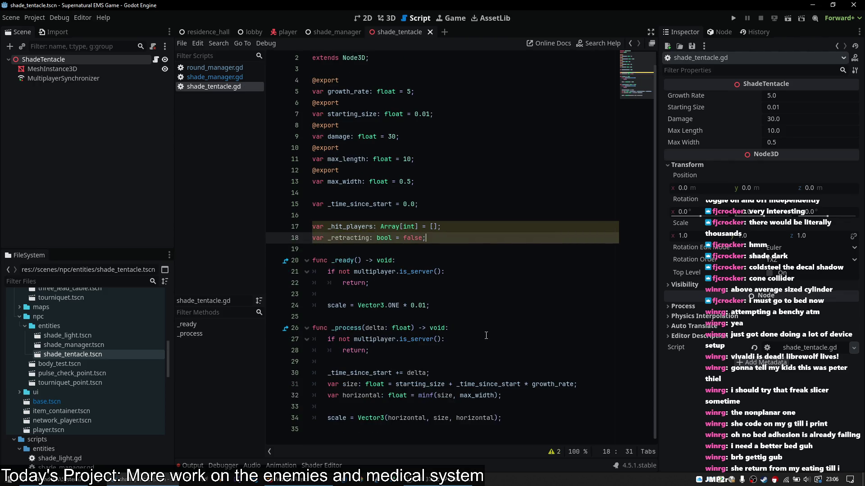
{"action": "left_click", "coordinate": [493, 353]}
{"action": "key", "text": "Return"}
{"action": "key", "text": "Return"}
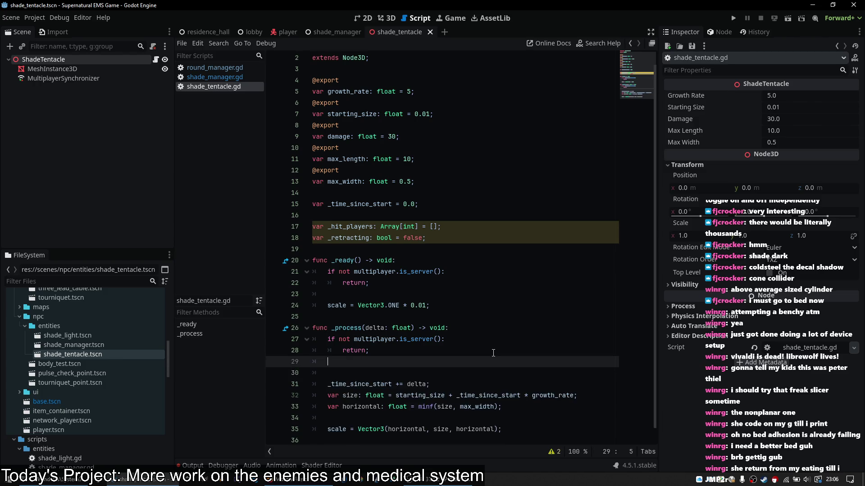
{"action": "type", "text": "if retra"}
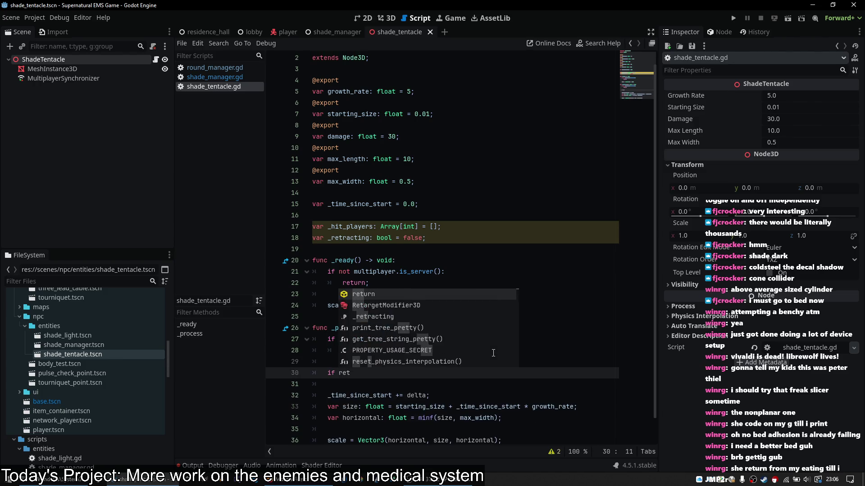
{"action": "key", "text": "Return"}
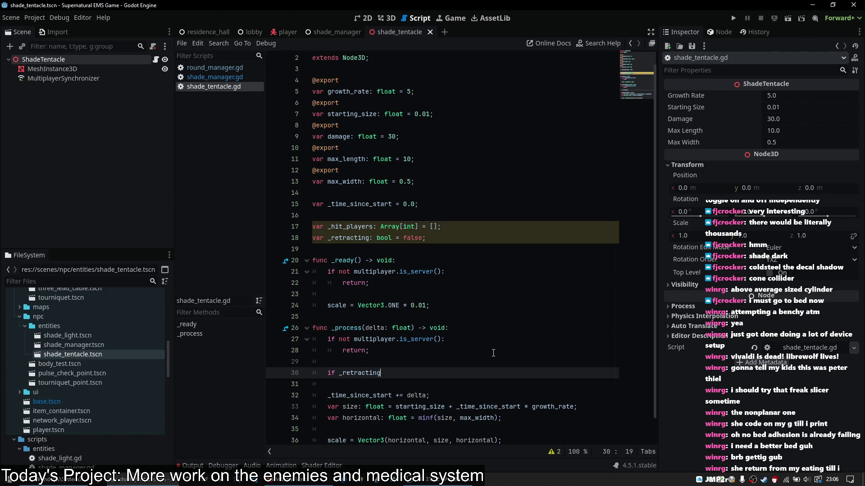
{"action": "type", "text": ":"}
{"action": "key", "text": "Return"}
{"action": "type", "text": "return;"}
Begin an 'if size >= max_length:' line below the scale assignment.
{"action": "left_click", "coordinate": [526, 431]}
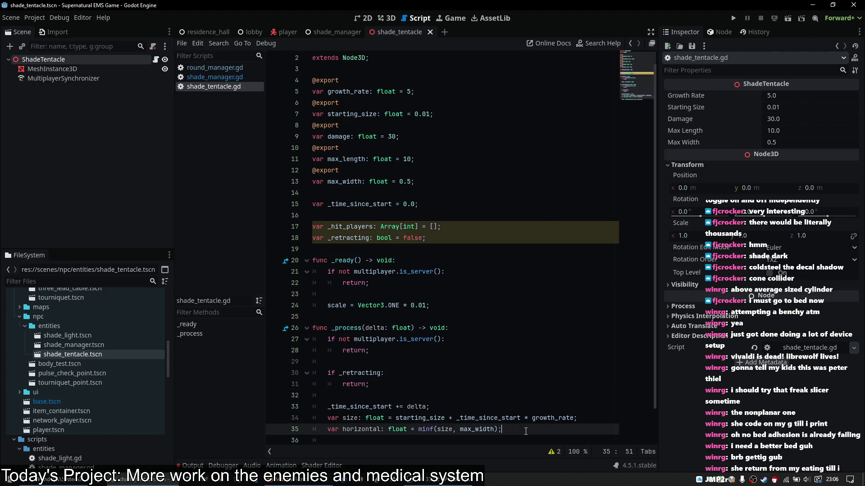
{"action": "scroll", "coordinate": [525, 431], "scroll_direction": "down", "scroll_amount": 1}
{"action": "left_click", "coordinate": [524, 418]}
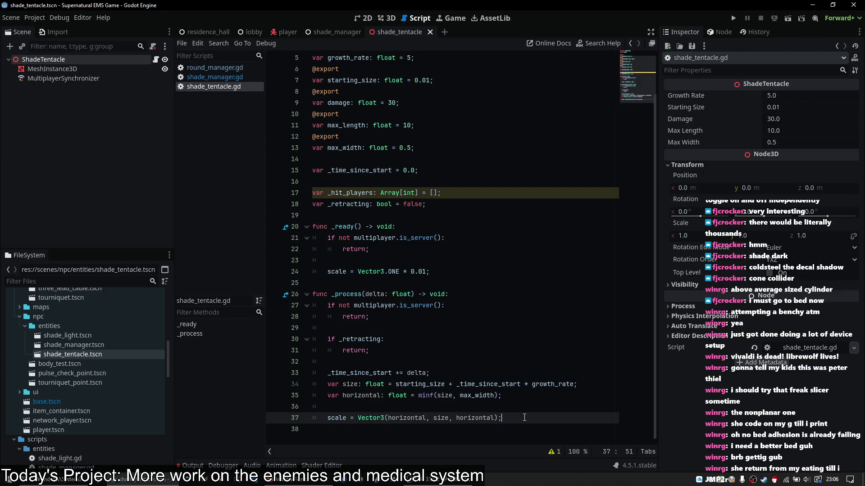
{"action": "key", "text": "Return"}
{"action": "key", "text": "Return"}
{"action": "type", "text": "size "}
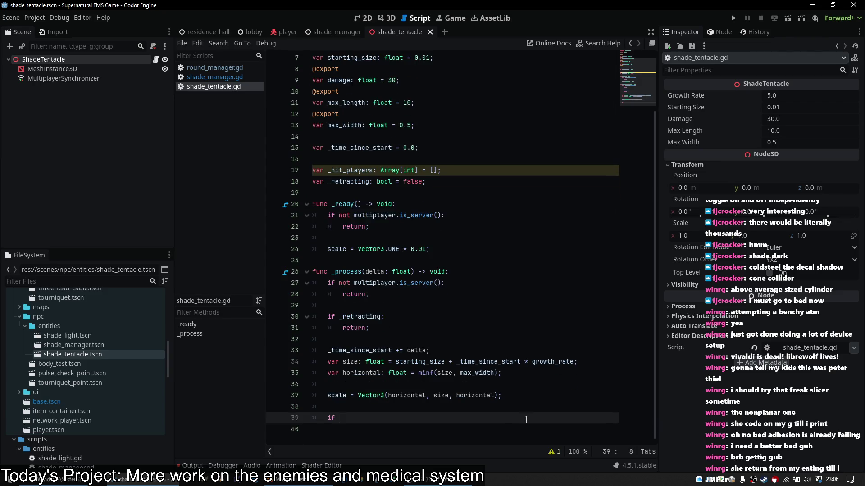
{"action": "type", "text": ">= "}
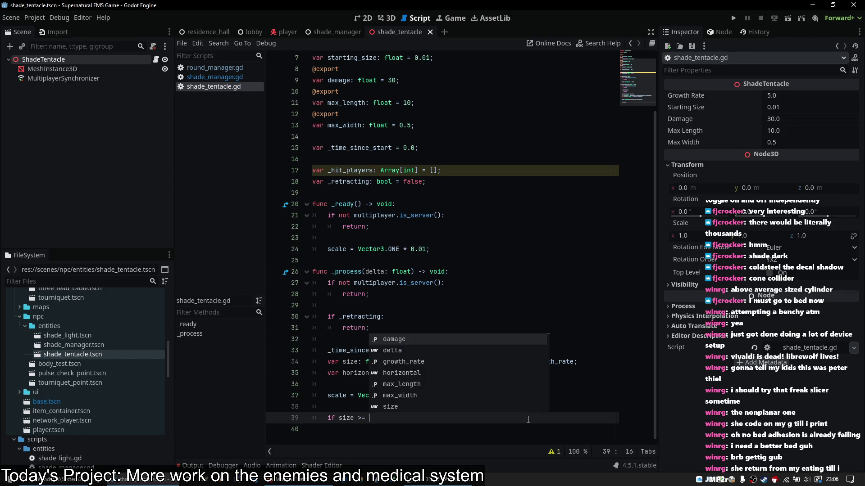
{"action": "type", "text": "max_length"}
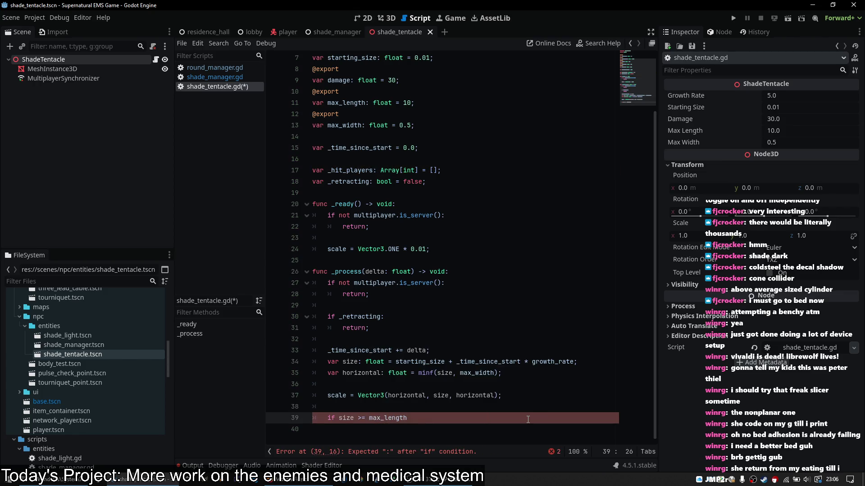
{"action": "type", "text": ":"}
Set '_retracting = true;' inside the max_length check.
{"action": "key", "text": "Return"}
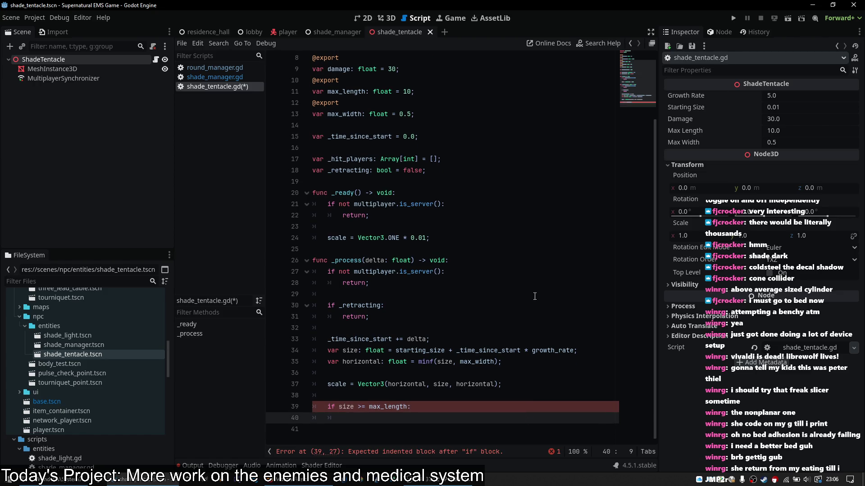
{"action": "type", "text": "_retru"}
{"action": "key", "text": "BackSpace"}
{"action": "type", "text": "acting"}
{"action": "type", "text": " = true;"}
{"action": "key", "text": "Return"}
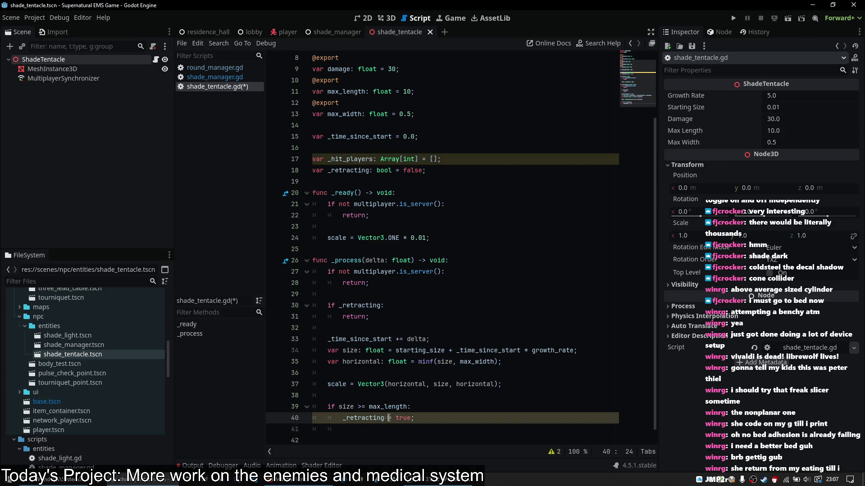
Write 'get_tree().create_tween().tween_property(self, "scale:y"' on the next line.
{"action": "type", "text": "get_tree().create"}
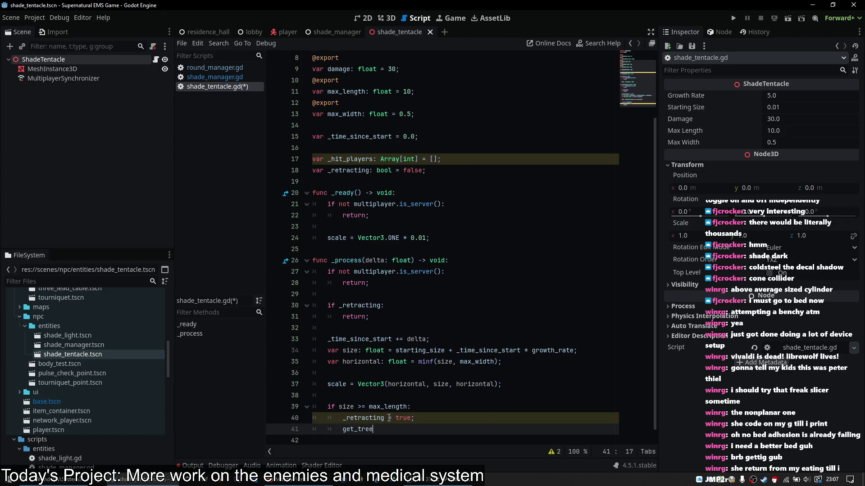
{"action": "type", "text": "_tween"}
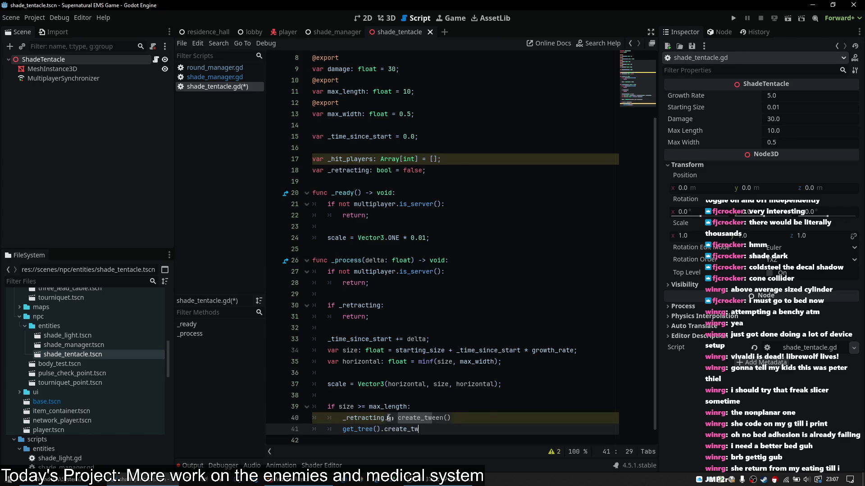
{"action": "key", "text": "Return"}
{"action": "type", "text": ".tween_property"}
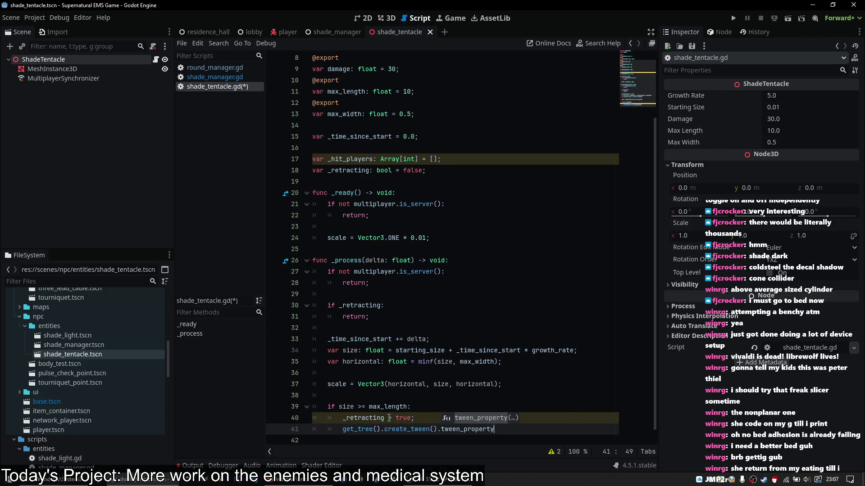
{"action": "key", "text": "Return"}
{"action": "type", "text": "\""}
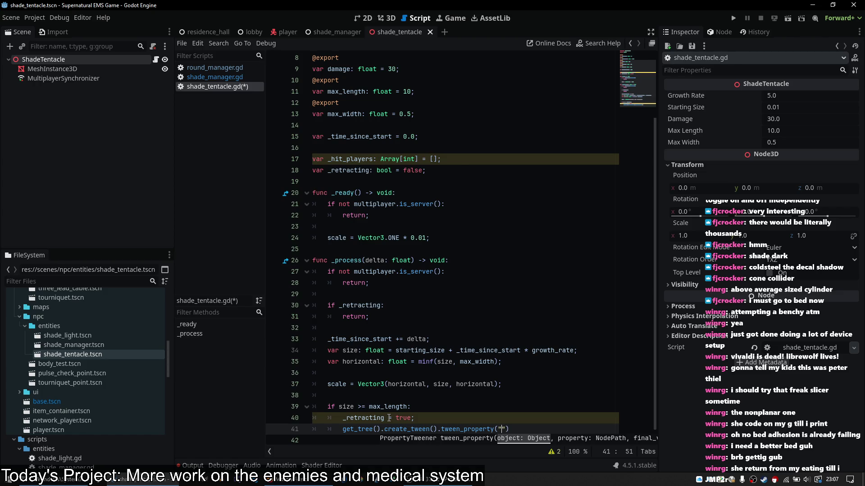
{"action": "type", "text": "scale:"}
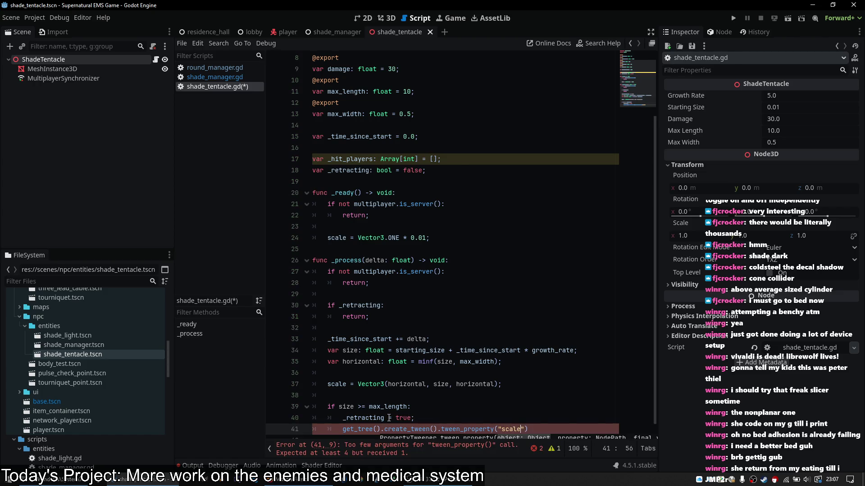
{"action": "type", "text": "y"}
{"action": "scroll", "coordinate": [383, 374], "scroll_direction": "down", "scroll_amount": 1}
{"action": "type", "text": "\","}
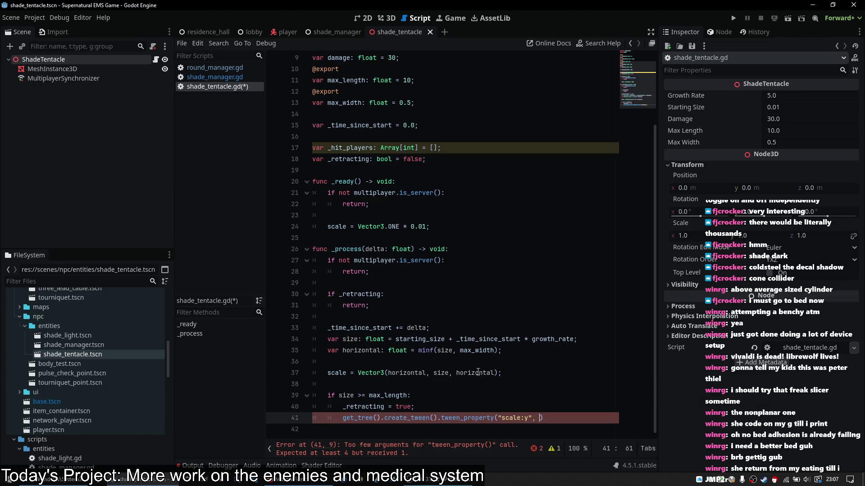
{"action": "key", "text": "BackSpace"}
{"action": "key", "text": "BackSpace"}
{"action": "key", "text": "BackSpace"}
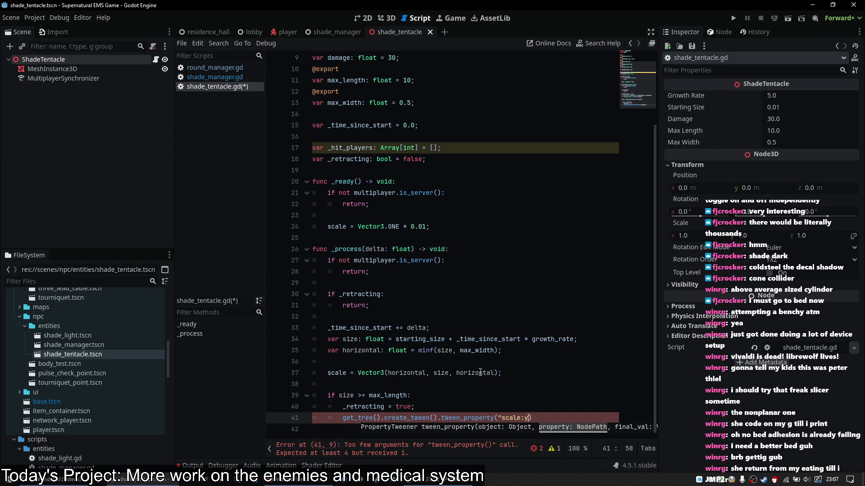
{"action": "type", "text": "self, scale:"}
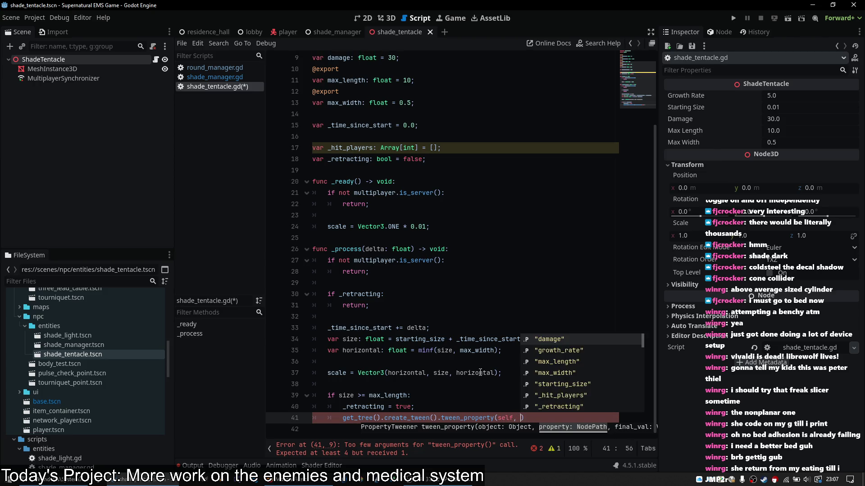
{"action": "key", "text": "BackSpace"}
{"action": "key", "text": "BackSpace"}
{"action": "key", "text": "BackSpace"}
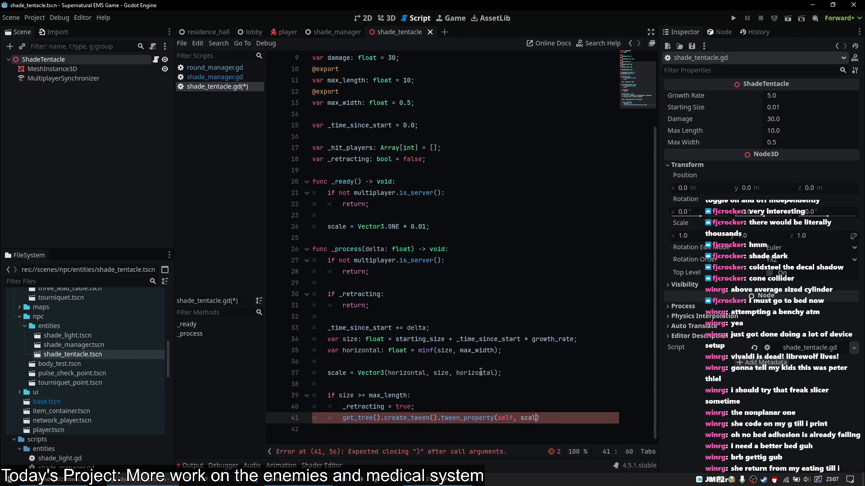
{"action": "type", "text": "\"scale:y"}
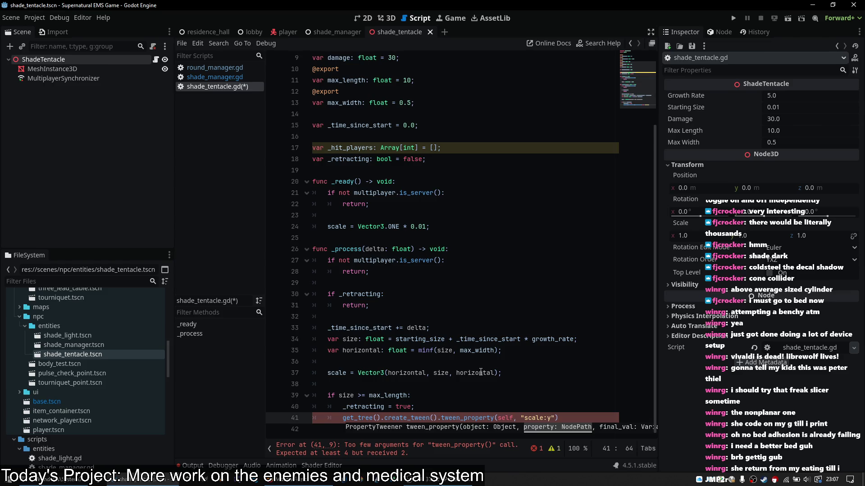
Search the Godot documentation site in Firefox for 'property path'.
{"action": "key", "text": "alt+Tab"}
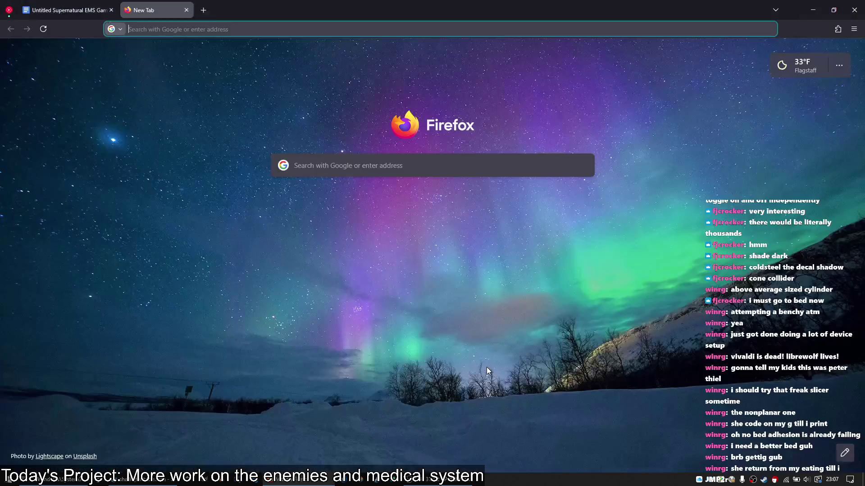
{"action": "type", "text": "docs.godotengine.org/"}
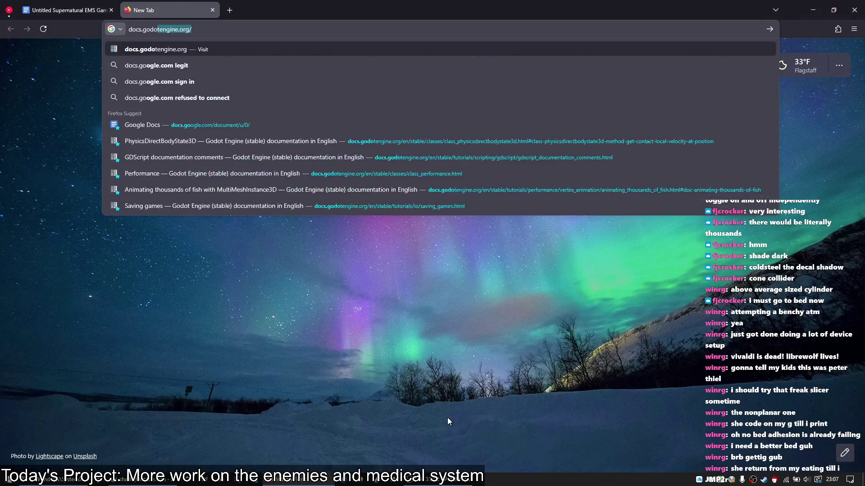
{"action": "key", "text": "Return"}
{"action": "key", "text": "slash"}
{"action": "type", "text": "godot property path"}
{"action": "key", "text": "Return"}
{"action": "type", "text": "path"}
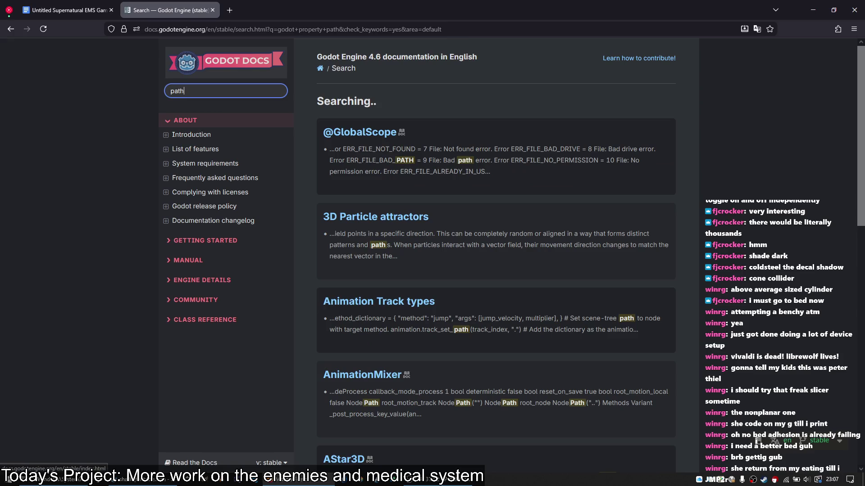
{"action": "key", "text": "BackSpace"}
{"action": "key", "text": "BackSpace"}
{"action": "key", "text": "BackSpace"}
{"action": "type", "text": "roperty path"}
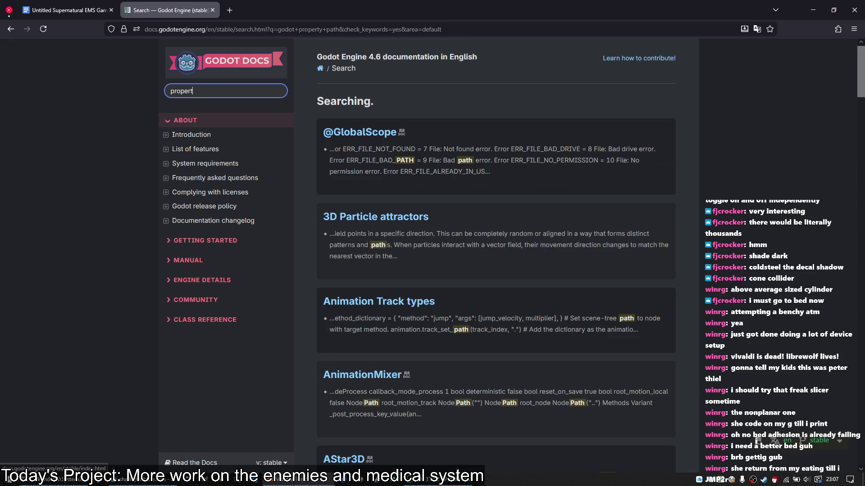
{"action": "key", "text": "Return"}
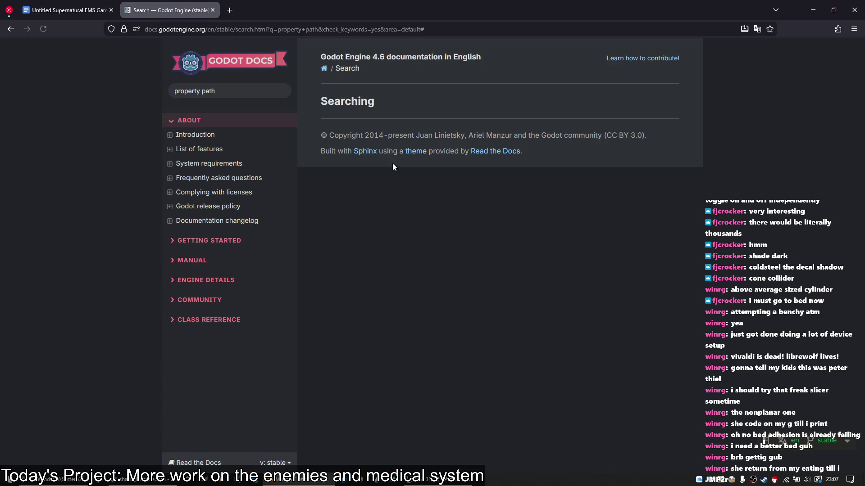
Read through the Tween class reference, then return to the Godot script editor.
{"action": "triple_click", "coordinate": [223, 90]}
{"action": "type", "text": "tween"}
{"action": "key", "text": "Return"}
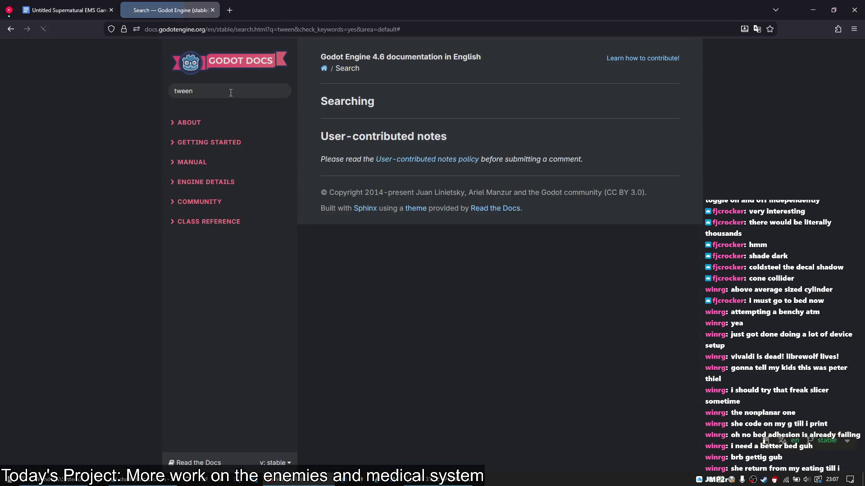
{"action": "left_click", "coordinate": [342, 132]}
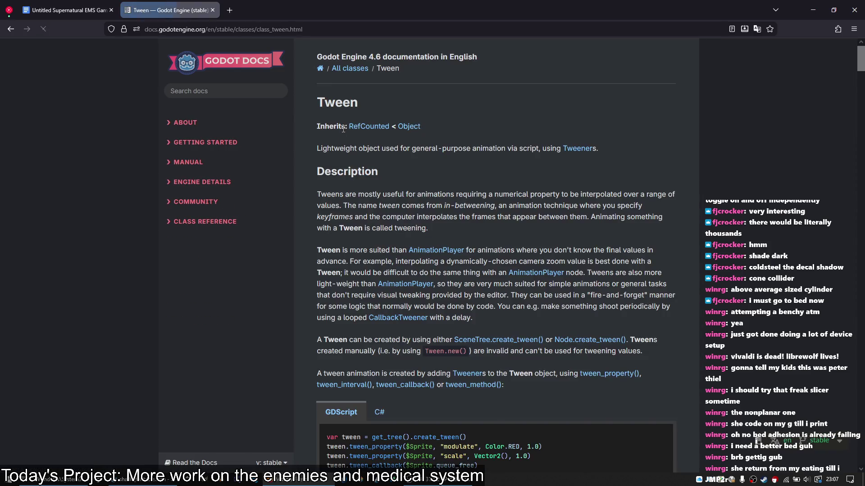
{"action": "scroll", "coordinate": [519, 250], "scroll_direction": "down", "scroll_amount": 5}
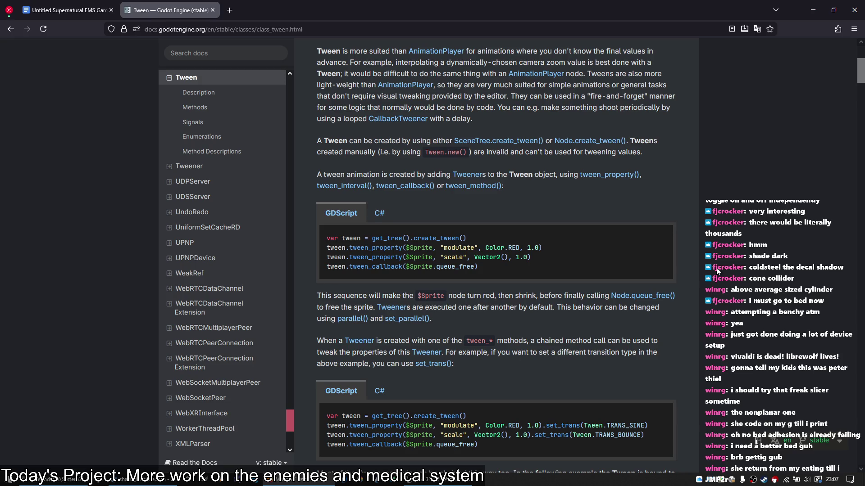
{"action": "scroll", "coordinate": [718, 270], "scroll_direction": "down", "scroll_amount": 2}
{"action": "scroll", "coordinate": [718, 270], "scroll_direction": "down", "scroll_amount": 1}
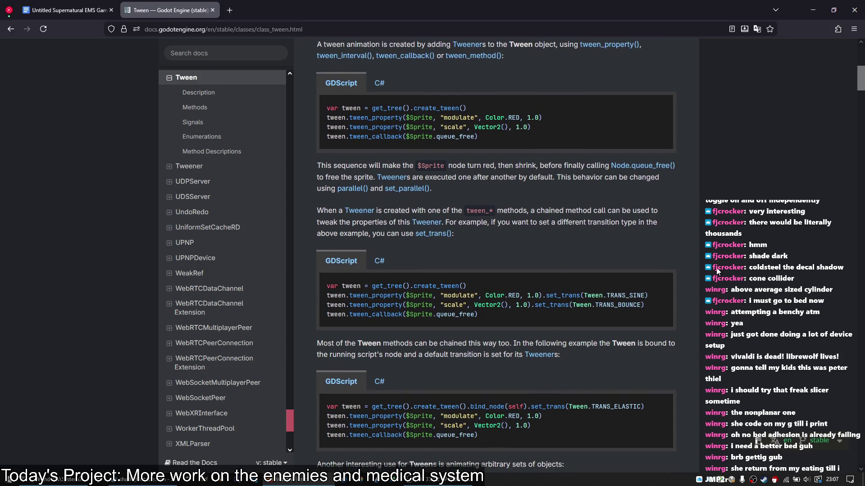
{"action": "scroll", "coordinate": [718, 271], "scroll_direction": "down", "scroll_amount": 3}
{"action": "scroll", "coordinate": [718, 270], "scroll_direction": "down", "scroll_amount": 3}
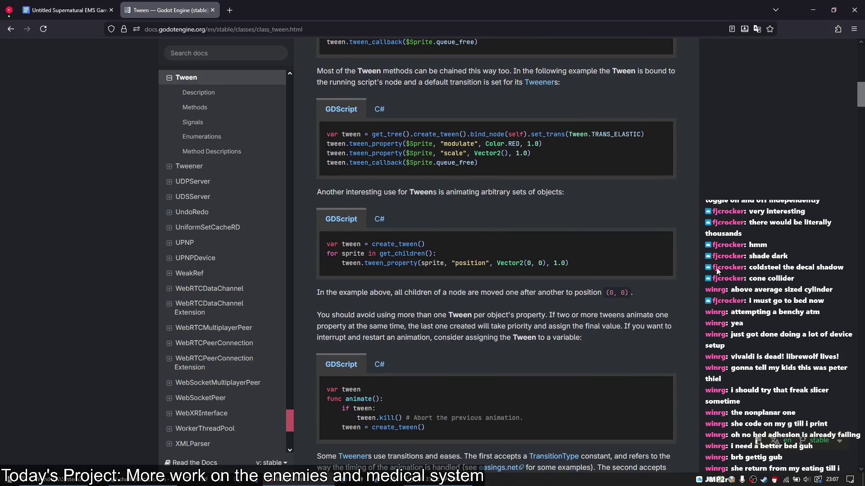
{"action": "scroll", "coordinate": [718, 270], "scroll_direction": "down", "scroll_amount": 3}
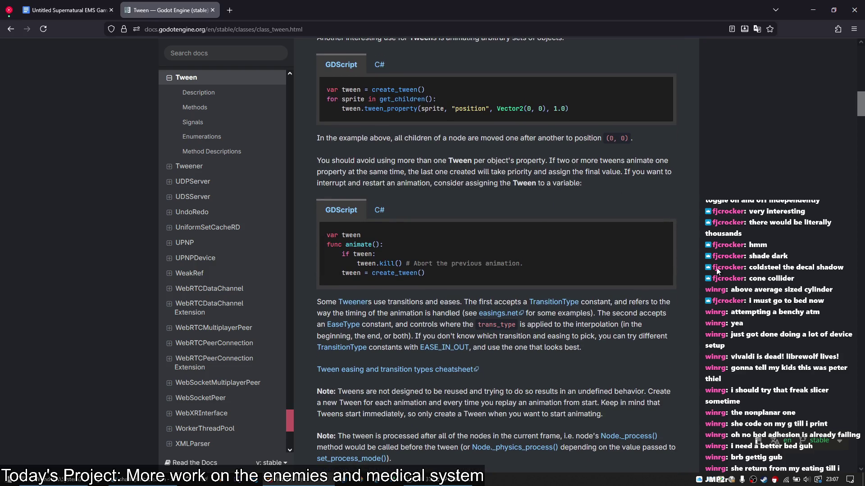
{"action": "key", "text": "ctrl+shift+Tab"}
{"action": "key", "text": "alt+Tab"}
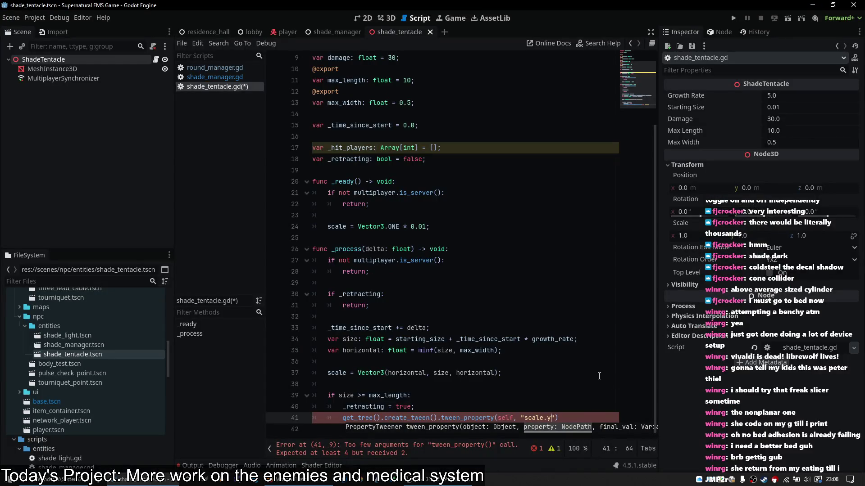
Change the tween_property target to "scale" toward Vector3.ZERO.
{"action": "key", "text": "BackSpace"}
{"action": "key", "text": "BackSpace"}
{"action": "type", "text": ", Vect"}
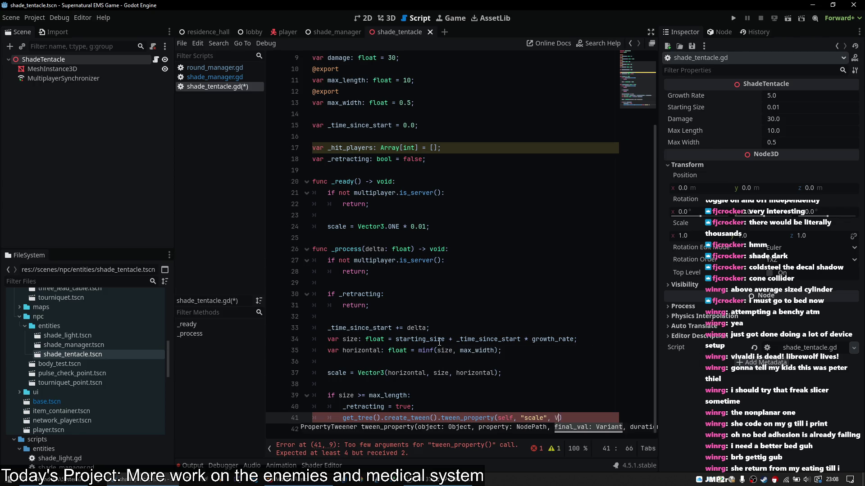
{"action": "type", "text": "or3.ZERO)"}
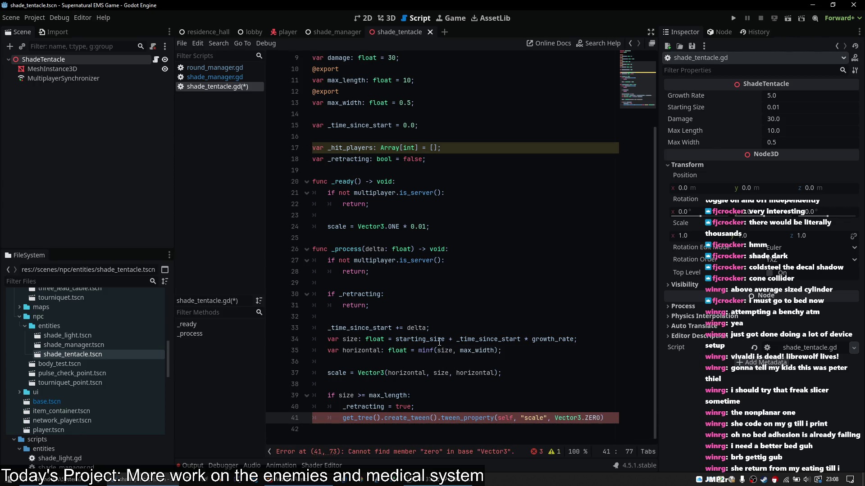
{"action": "type", "text": ";"}
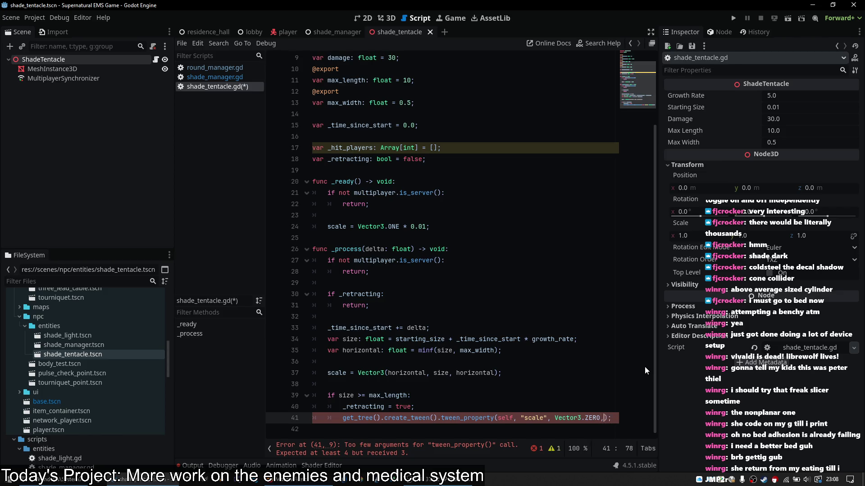
{"action": "key", "text": "Left"}
{"action": "key", "text": "Left"}
{"action": "type", "text": ", "}
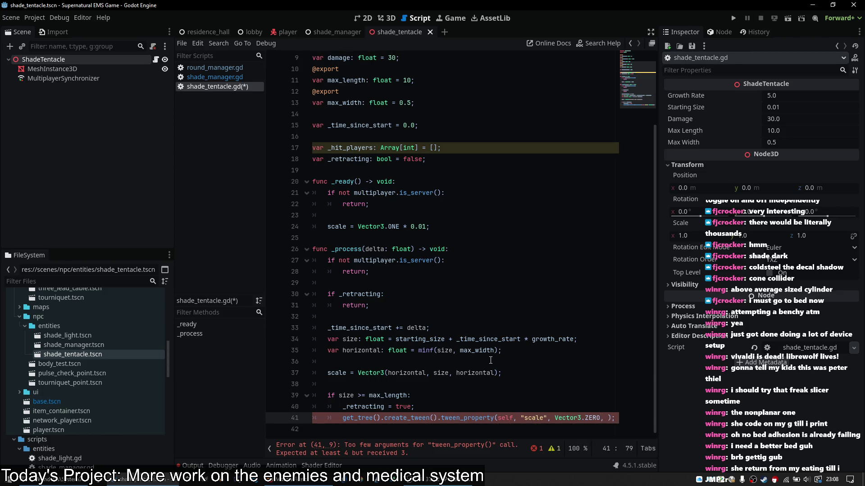
{"action": "type", "text": "var tween"}
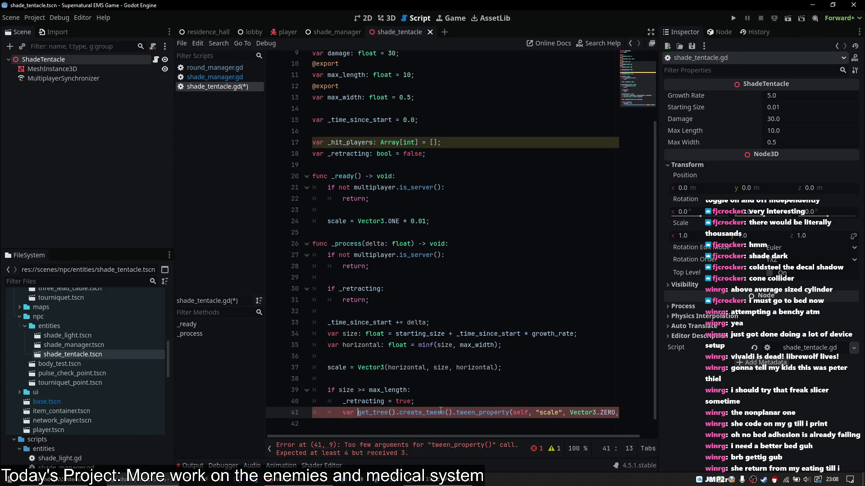
Declare 'var _tween: Tween;' after the _retracting declaration.
{"action": "left_click", "coordinate": [455, 154]}
{"action": "key", "text": "Return"}
{"action": "type", "text": "var tween: T"}
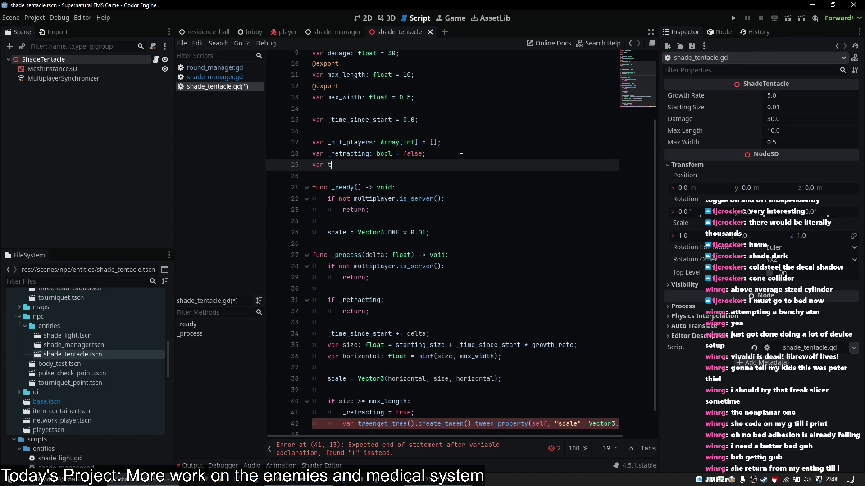
{"action": "type", "text": "ween: Tween;"}
{"action": "key", "text": "Right"}
{"action": "type", "text": "_"}
Add '_tween = get_tree().create_tween();' above the tween call and save.
{"action": "left_click", "coordinate": [376, 424]}
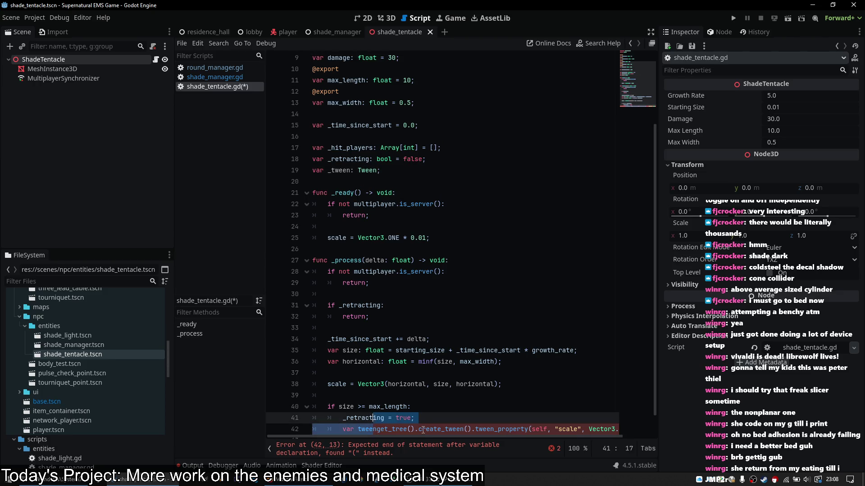
{"action": "key", "text": "BackSpace"}
{"action": "key", "text": "BackSpace"}
{"action": "key", "text": "BackSpace"}
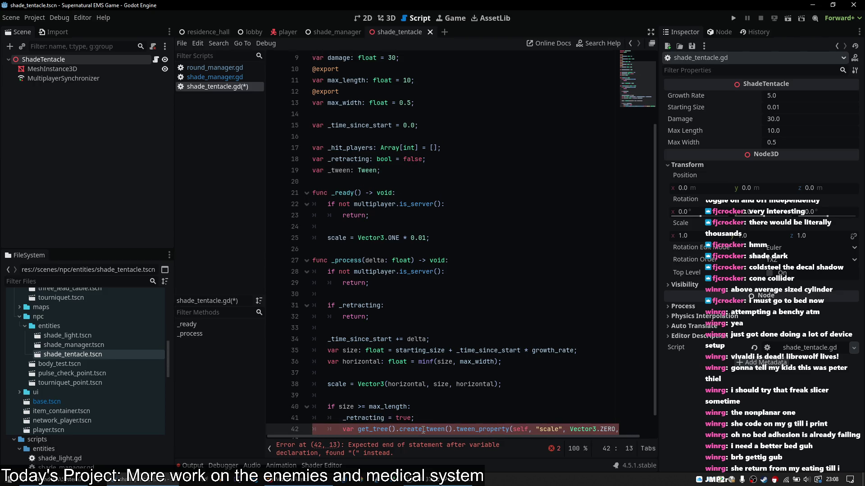
{"action": "key", "text": "ctrl+shift+Return"}
{"action": "scroll", "coordinate": [520, 364], "scroll_direction": "down", "scroll_amount": 1}
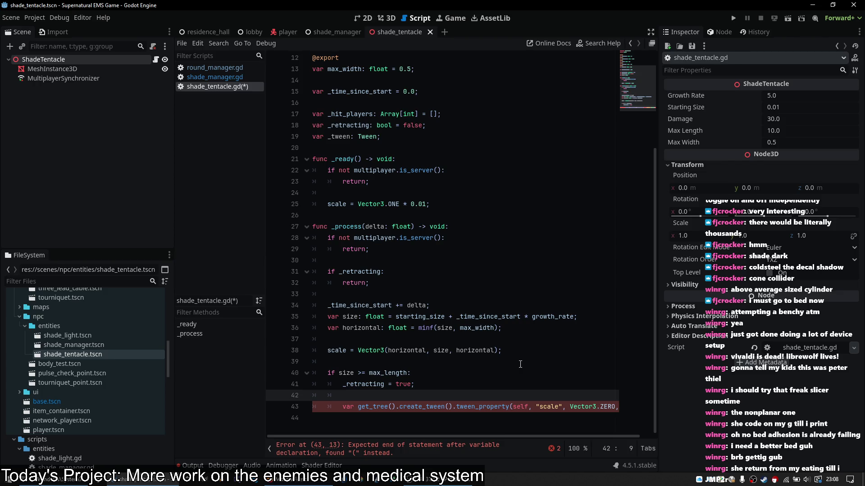
{"action": "type", "text": "_tween = "}
{"action": "type", "text": "get_tree"}
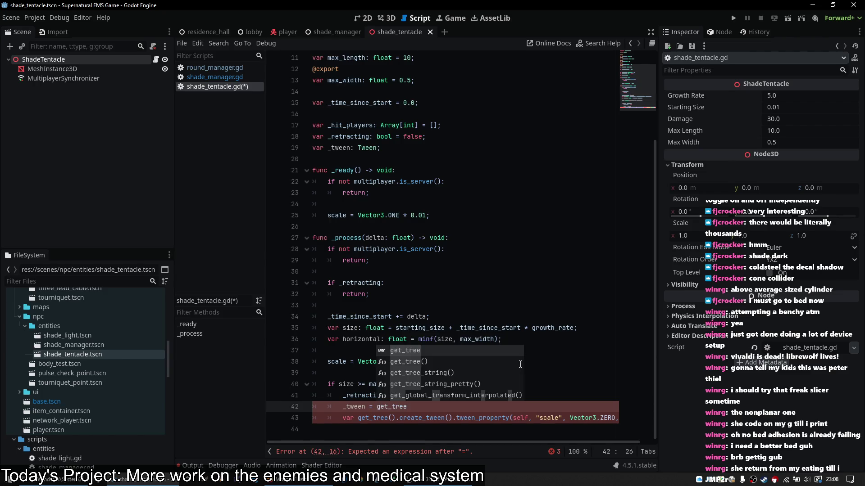
{"action": "type", "text": "().create_tween();"}
{"action": "key", "text": "ctrl+s"}
{"action": "key", "text": "Down"}
{"action": "key", "text": "Down"}
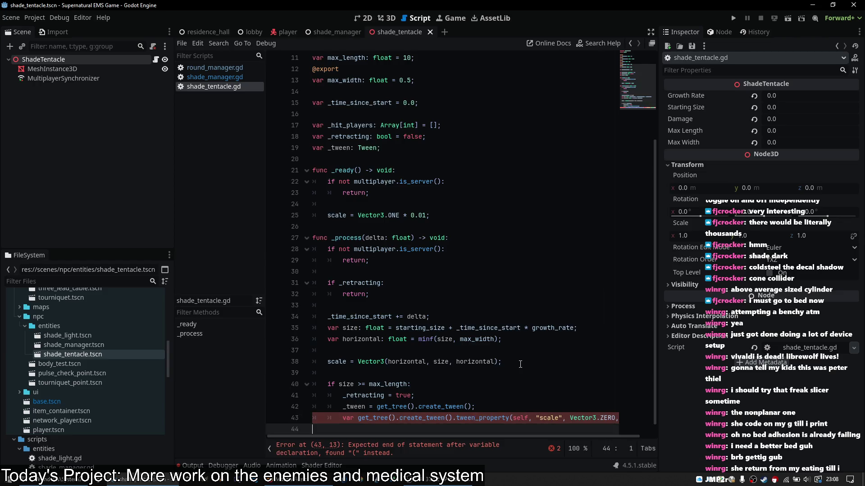
Call tween_property on _tween instead of a fresh get_tree().create_tween().
{"action": "left_click", "coordinate": [457, 406]}
{"action": "left_click", "coordinate": [442, 417]}
{"action": "key", "text": "shift+Home"}
{"action": "type", "text": "_tween"}
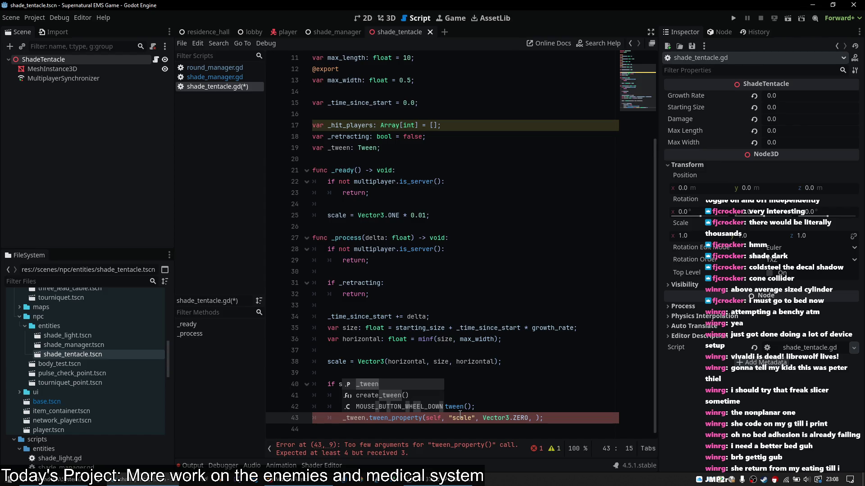
{"action": "key", "text": "Escape"}
{"action": "key", "text": "End"}
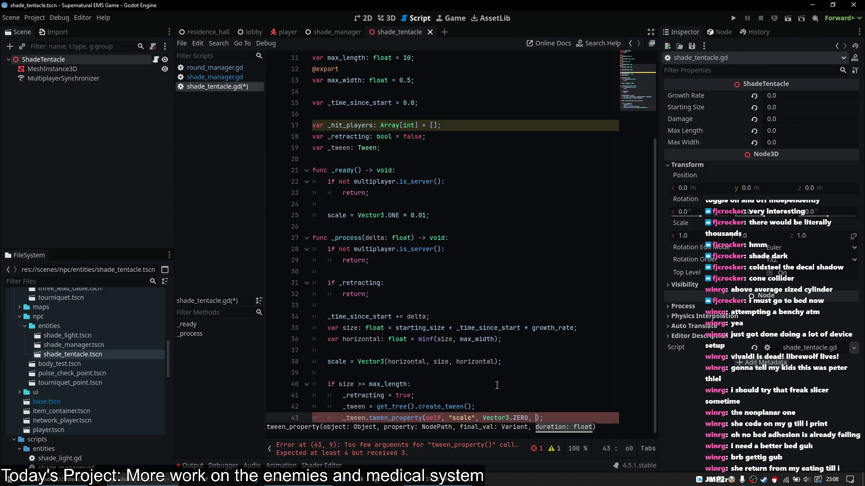
{"action": "scroll", "coordinate": [473, 270], "scroll_direction": "up", "scroll_amount": 4}
{"action": "left_click", "coordinate": [449, 192]}
{"action": "key", "text": "Return"}
{"action": "type", "text": "@export"}
{"action": "key", "text": "Return"}
{"action": "type", "text": "var "}
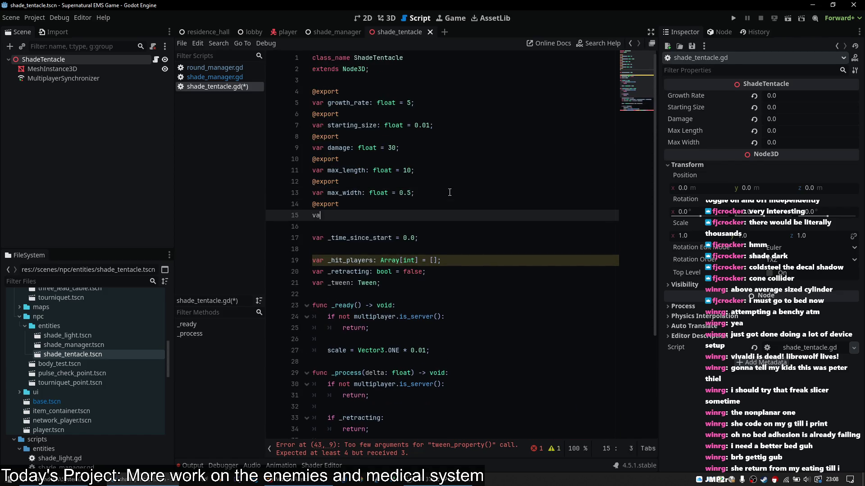
{"action": "type", "text": "retract_ti"}
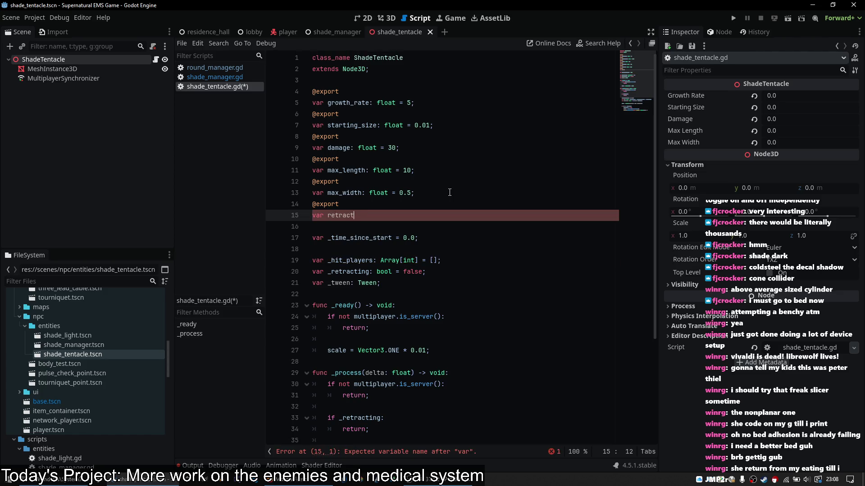
{"action": "type", "text": "me: float = 0.5"}
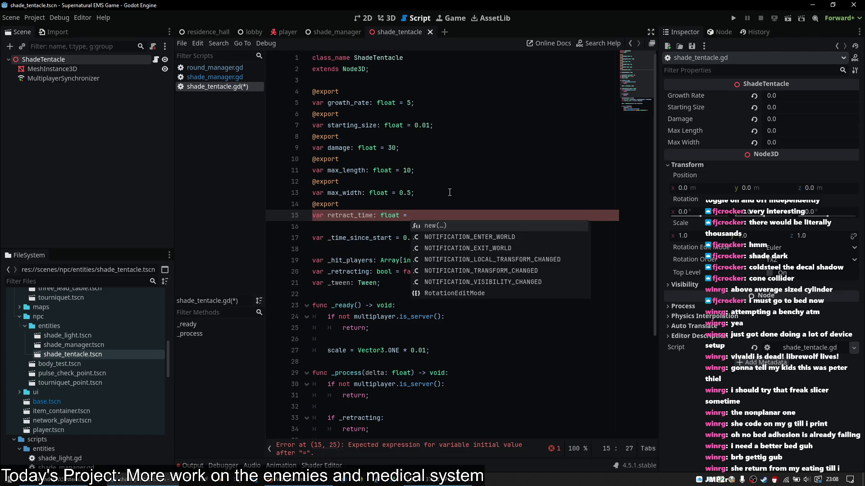
{"action": "type", "text": ";"}
{"action": "key", "text": "ctrl+s"}
Pass retract_time as the tween duration, add '_tween.play();', and save the script.
{"action": "scroll", "coordinate": [498, 275], "scroll_direction": "down", "scroll_amount": 4}
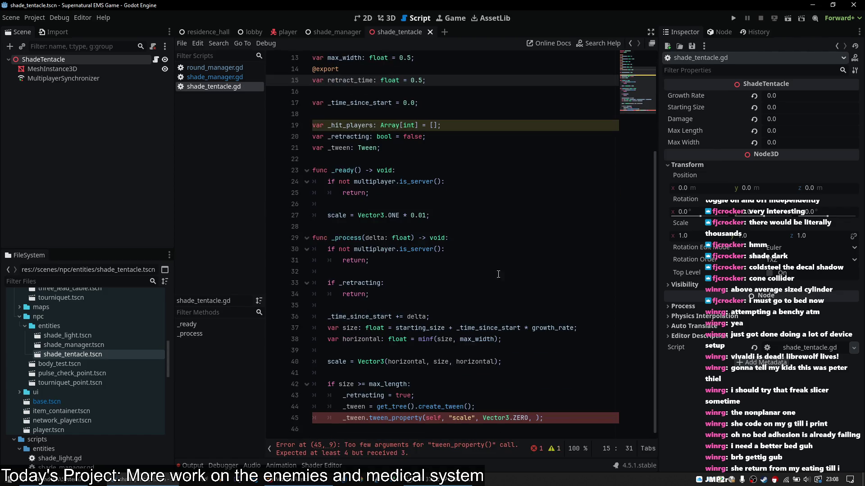
{"action": "left_click", "coordinate": [538, 418]}
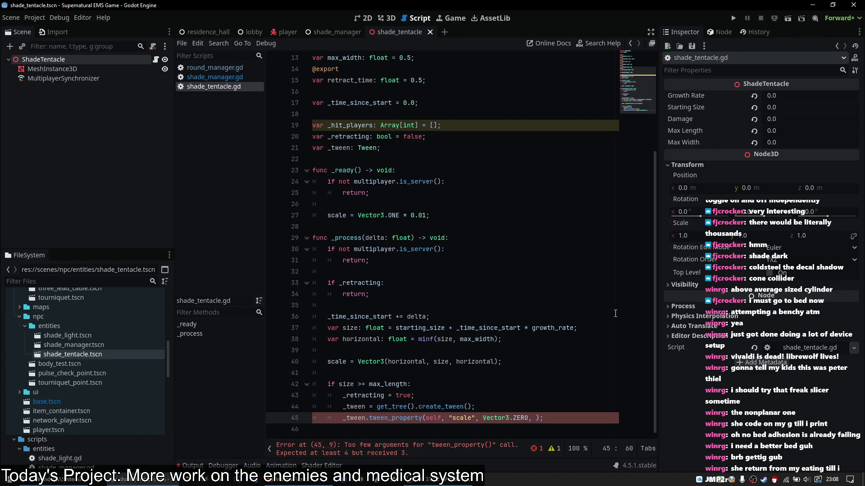
{"action": "type", "text": "ret"}
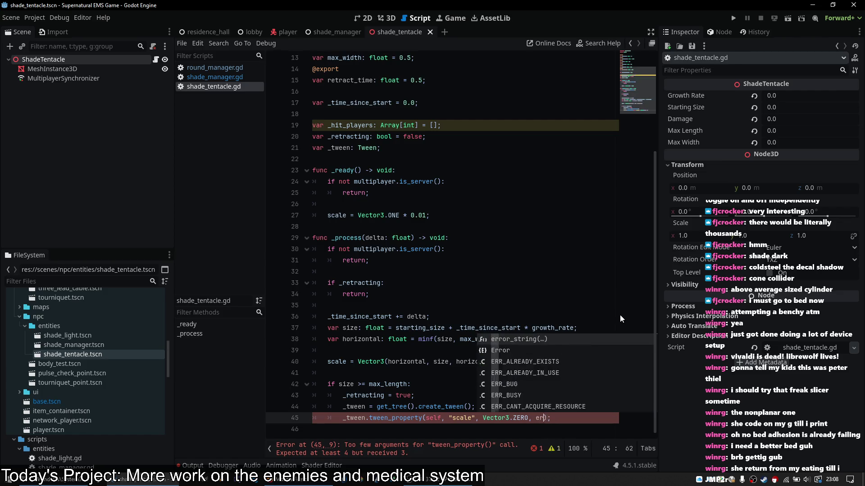
{"action": "type", "text": "ract_time"}
{"action": "key", "text": "End"}
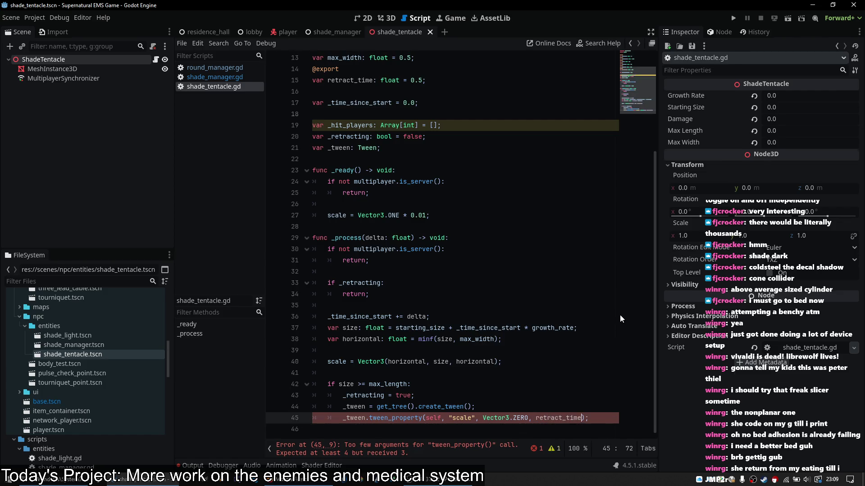
{"action": "key", "text": "Return"}
{"action": "type", "text": "_tween."}
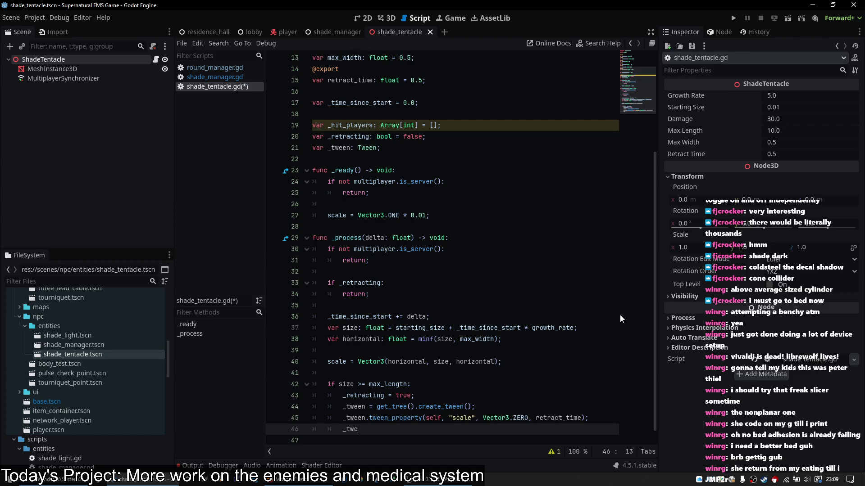
{"action": "type", "text": "p"}
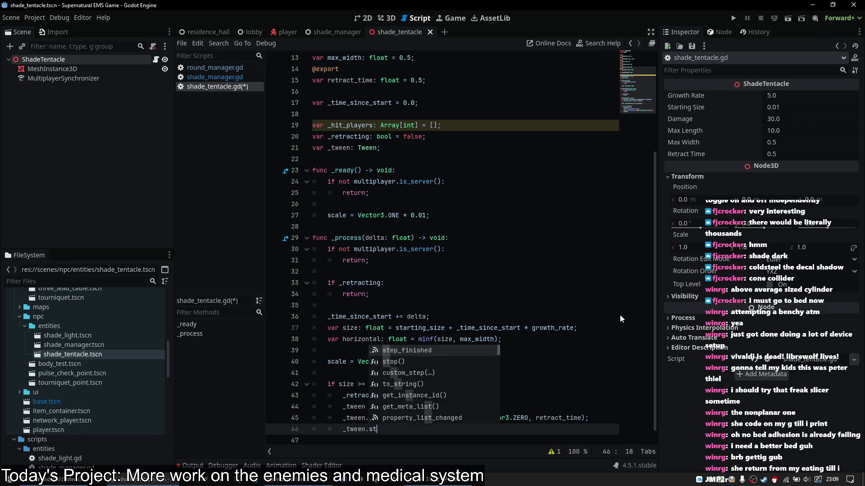
{"action": "key", "text": "Down"}
{"action": "key", "text": "Down"}
{"action": "key", "text": "Return"}
{"action": "type", "text": ";"}
{"action": "key", "text": "ctrl+s"}
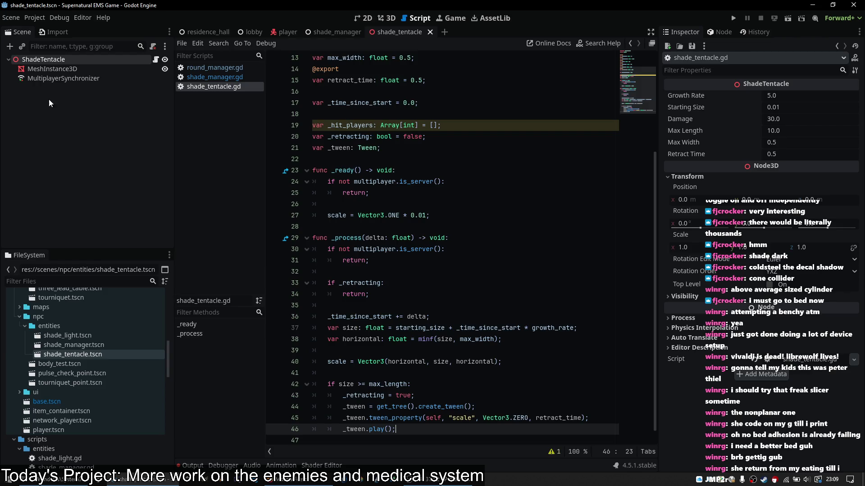
{"action": "right_click", "coordinate": [122, 62]}
Create a RayCast3D child under ShadeTentacle with Target Position y set to 0.
{"action": "left_click", "coordinate": [144, 77]}
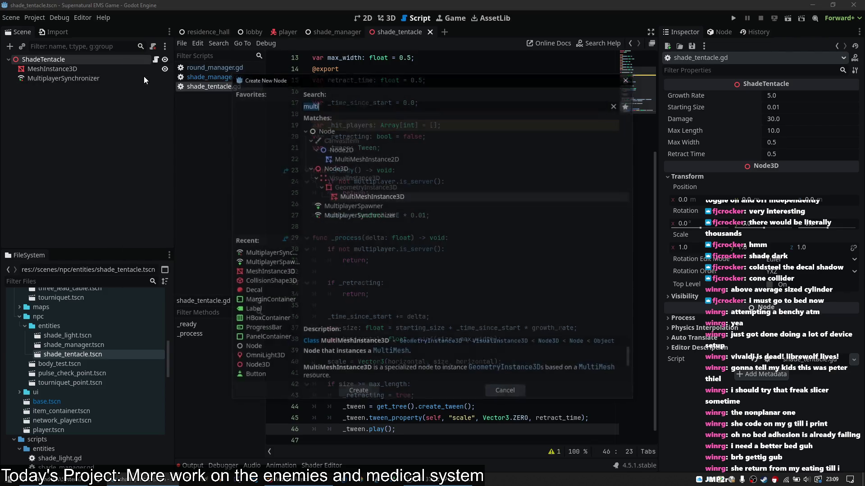
{"action": "type", "text": "raycast"}
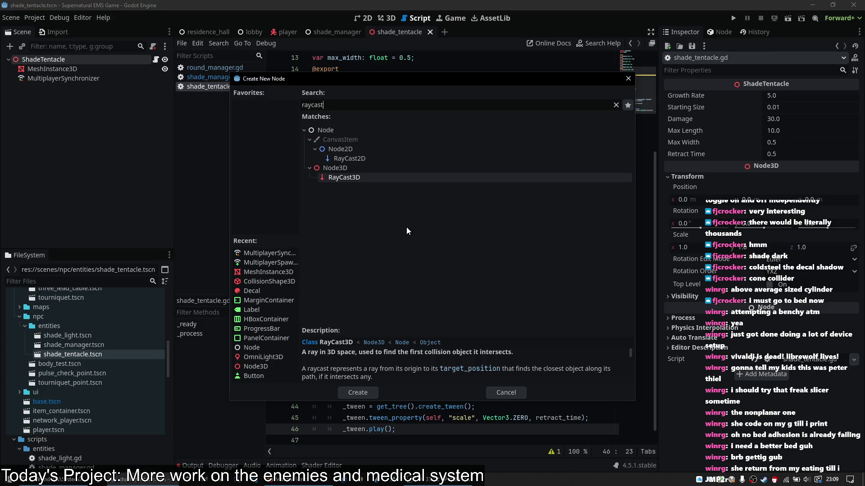
{"action": "key", "text": "Return"}
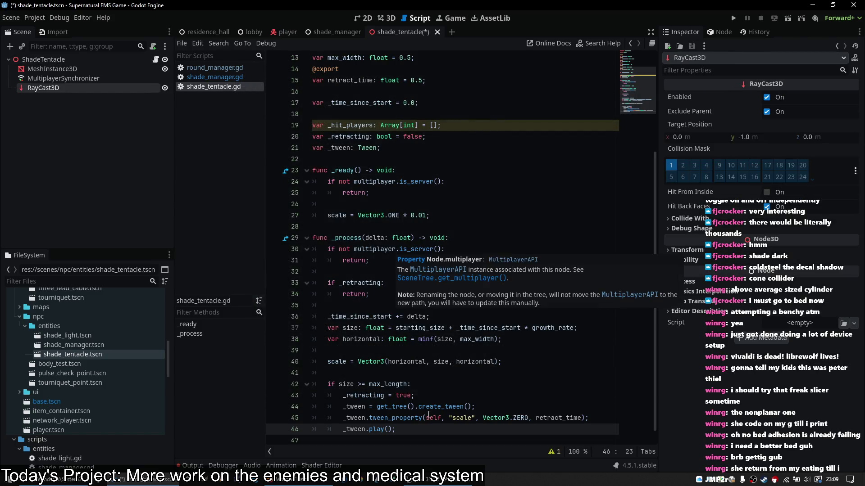
{"action": "type", "text": "0"}
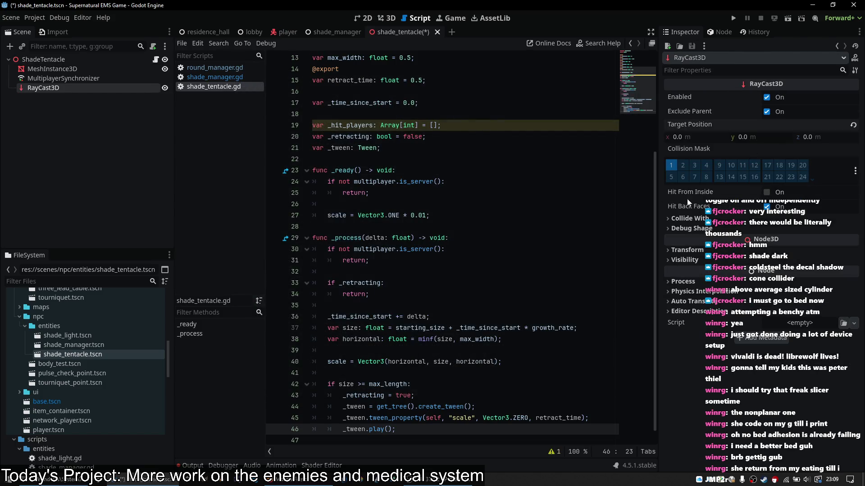
{"action": "left_click", "coordinate": [459, 215]}
{"action": "scroll", "coordinate": [459, 278], "scroll_direction": "down", "scroll_amount": 1}
{"action": "left_click", "coordinate": [538, 331]}
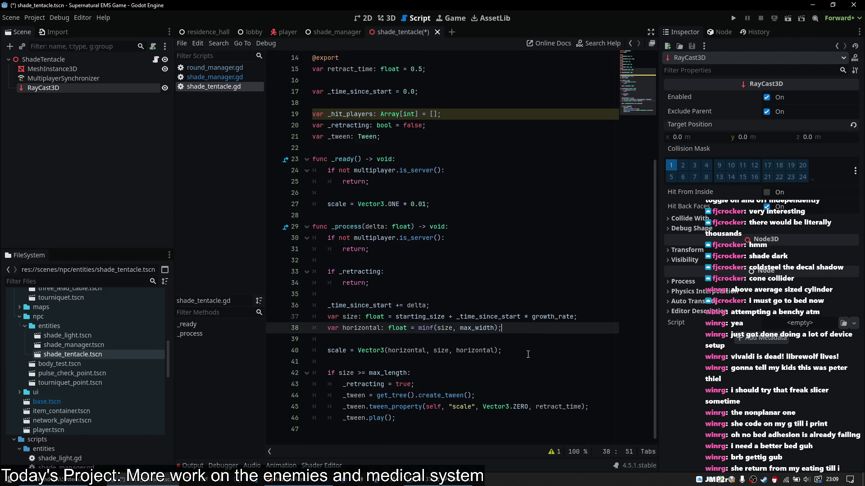